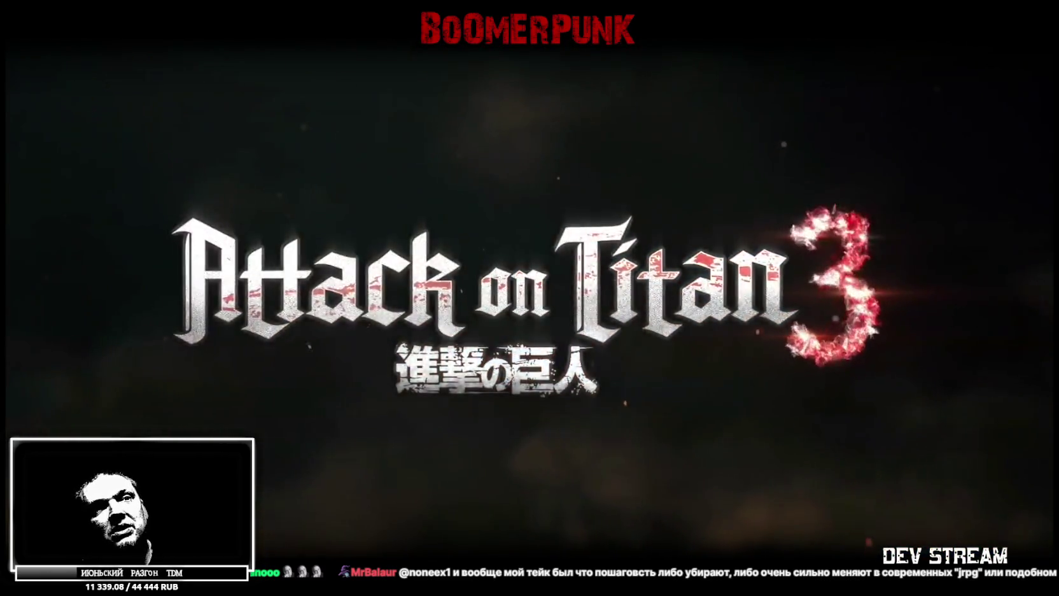
- Exit the fullscreen Attack on Titan 3 trailer back to the DTF article
key(Escape)
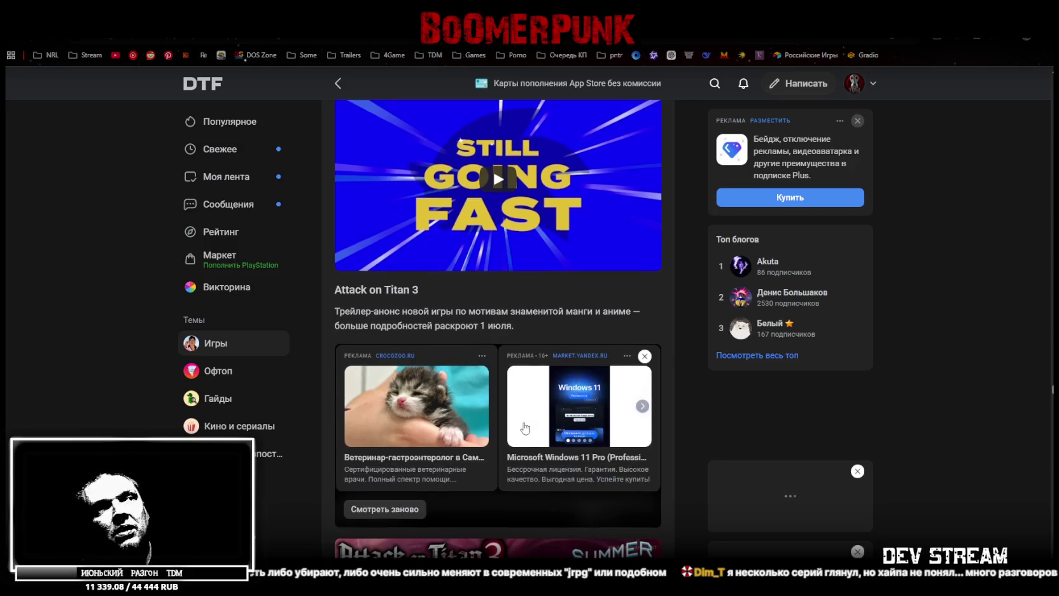
- Scroll to the Clutch entry and replay its embedded trailer from 00:01
scroll(525, 425, down, 3)
scroll(595, 355, down, 2)
scroll(595, 355, down, 1)
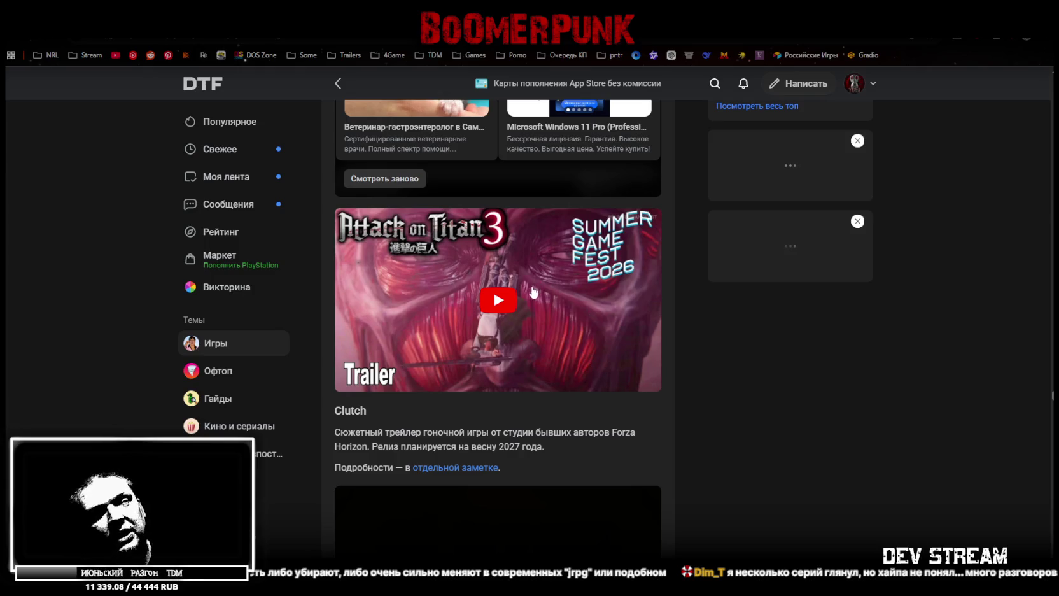
scroll(596, 311, down, 2)
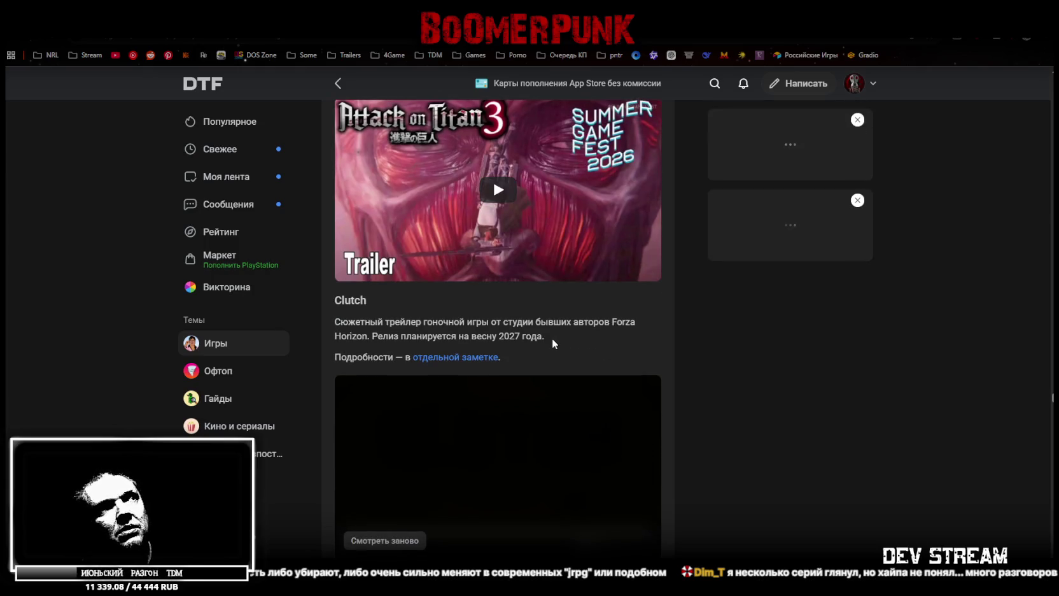
drag(343, 323, 515, 325)
click(515, 325)
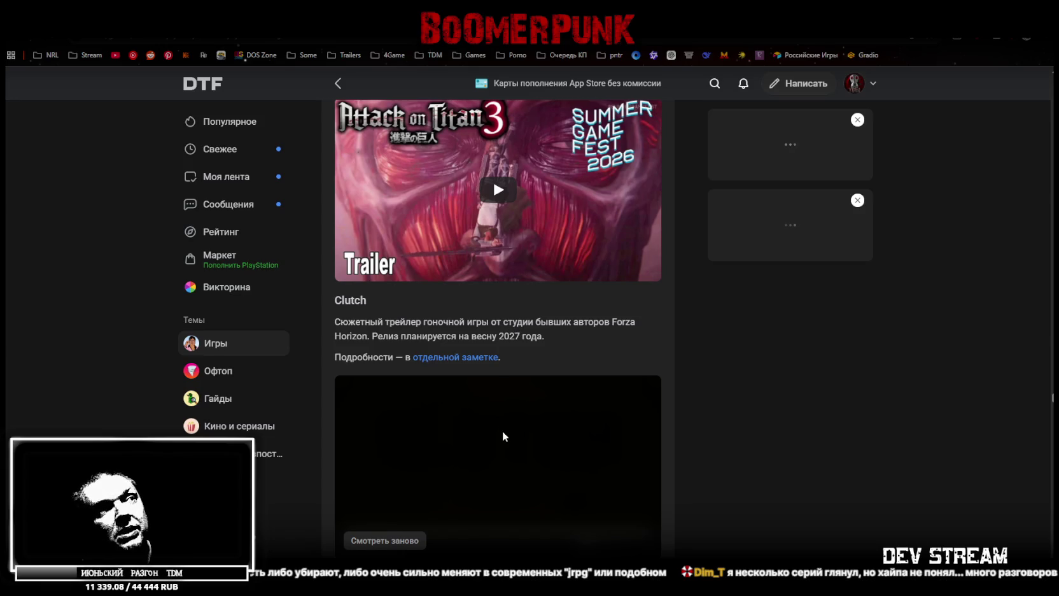
click(402, 538)
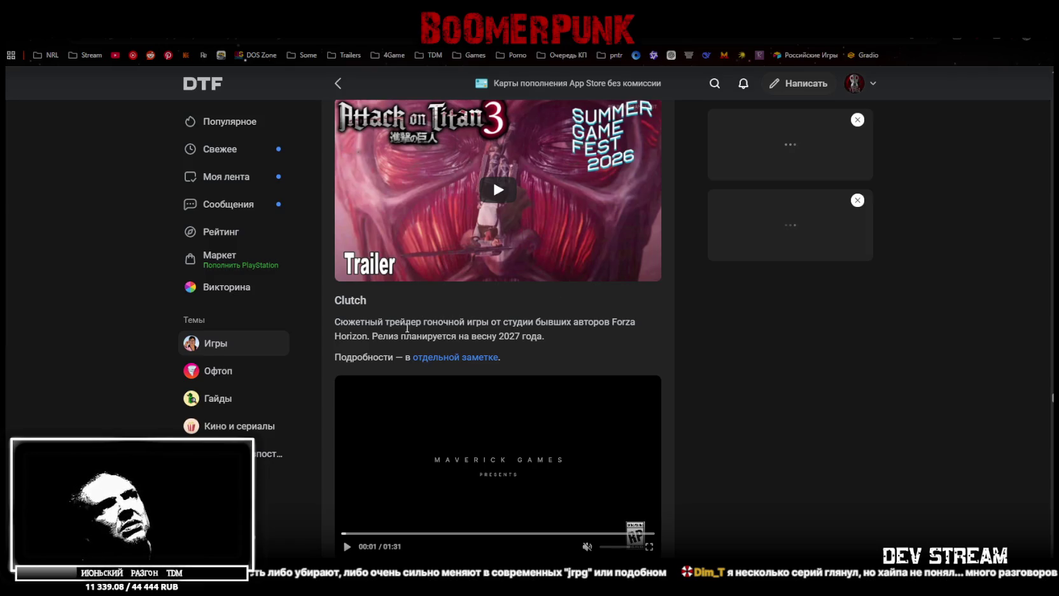
- Select 'бывших авторов' in the Clutch description, then put the Clutch trailer into fullscreen
drag(534, 321, 611, 321)
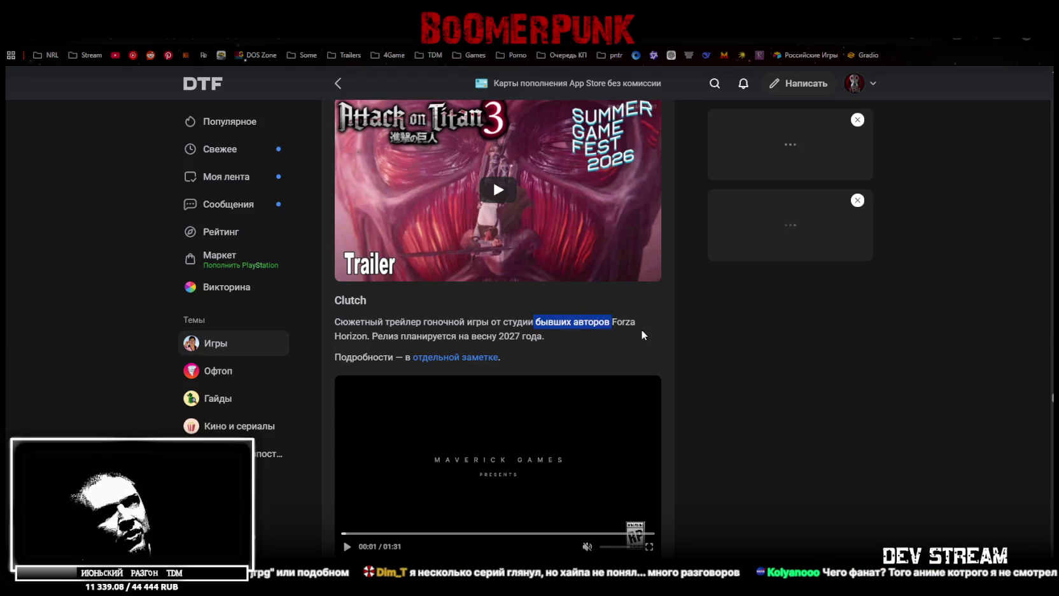
click(622, 339)
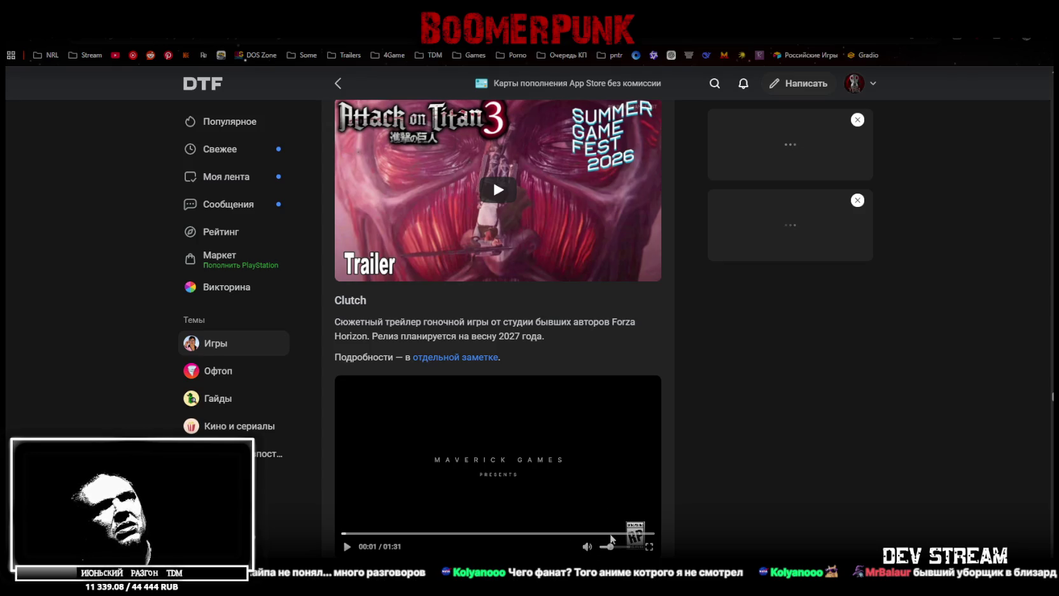
drag(535, 321, 615, 323)
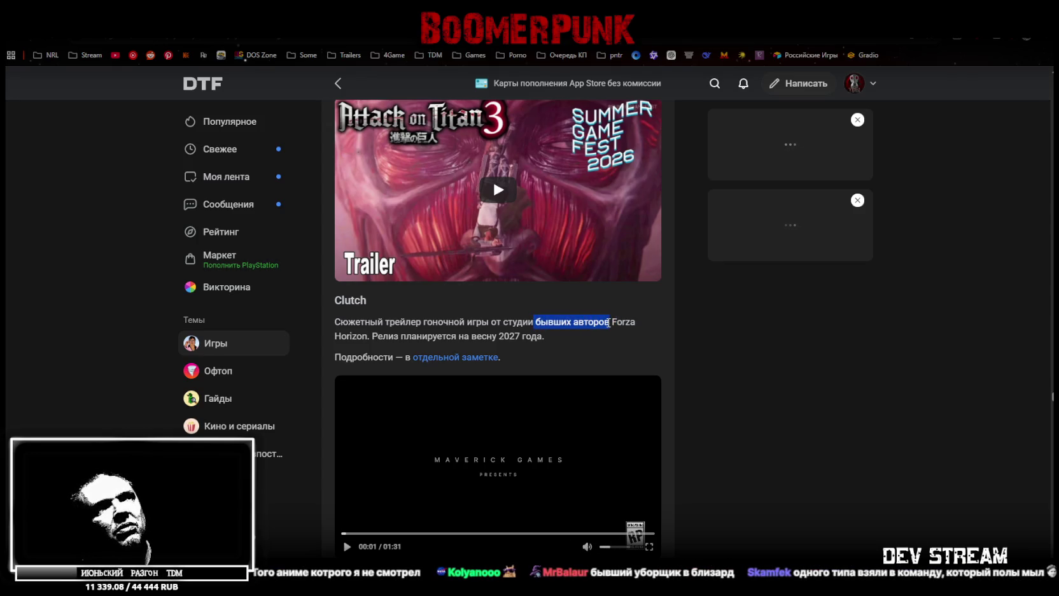
click(649, 545)
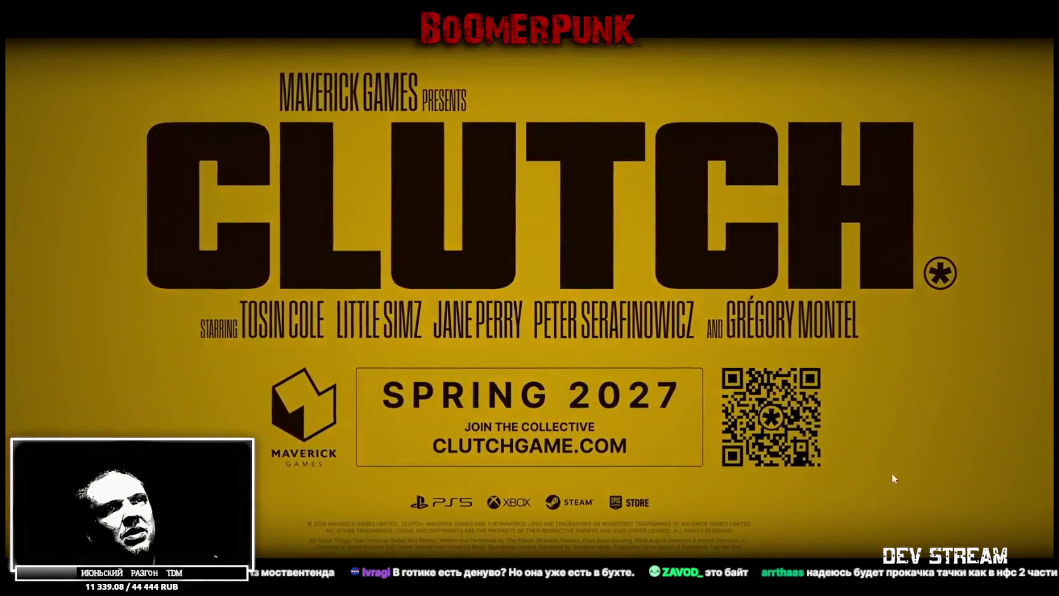
- Watch the Clutch trailer through its Spring 2027 end card, then leave fullscreen
key(Escape)
- Scroll down past the Clutch entry, then switch to the YouTube Crossroads trailer window
scroll(601, 445, down, 2)
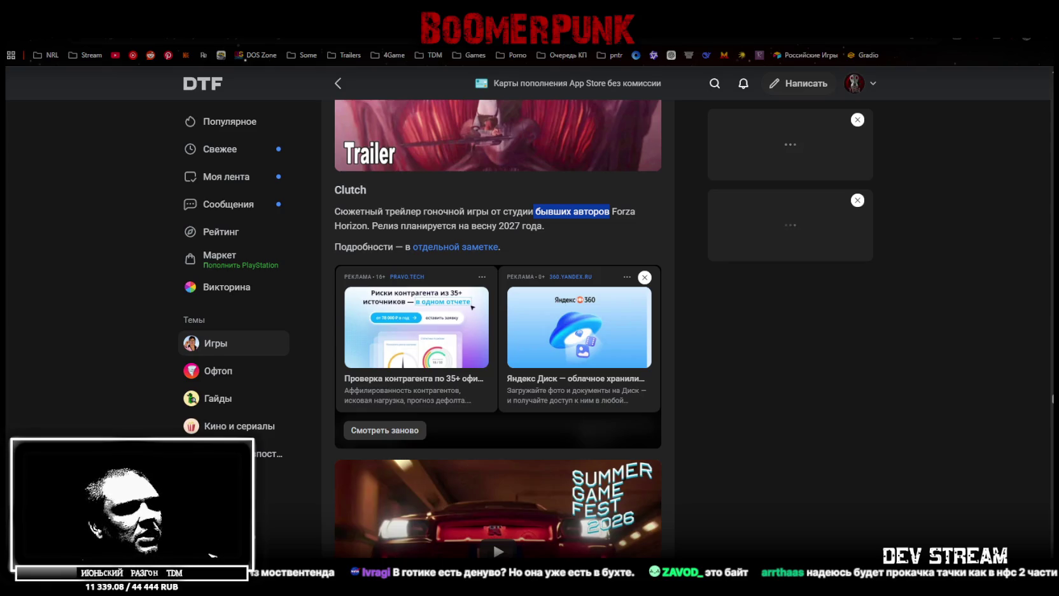
key(alt+Tab)
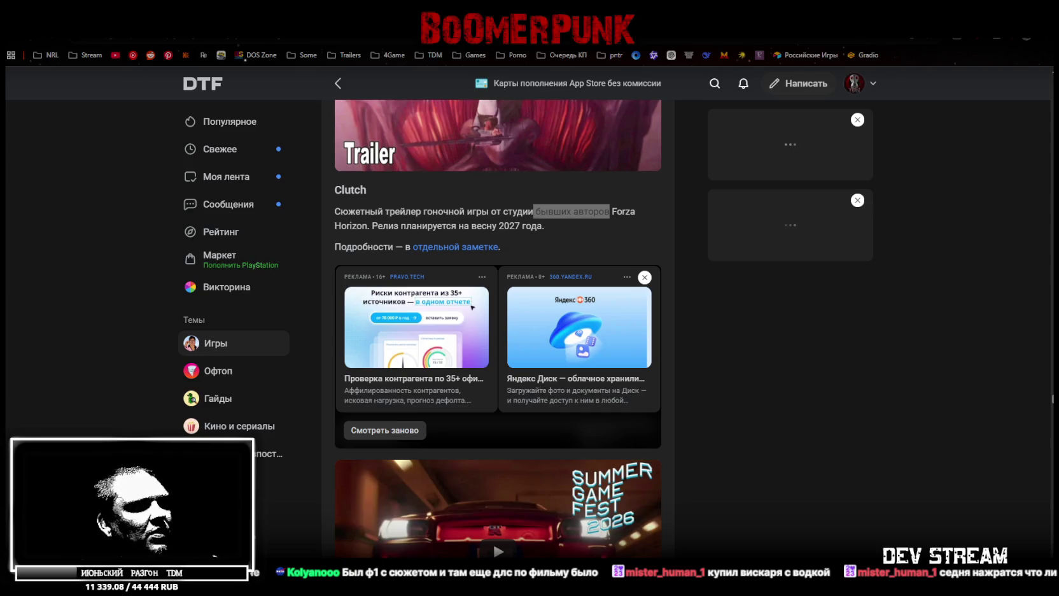
key(alt+Tab)
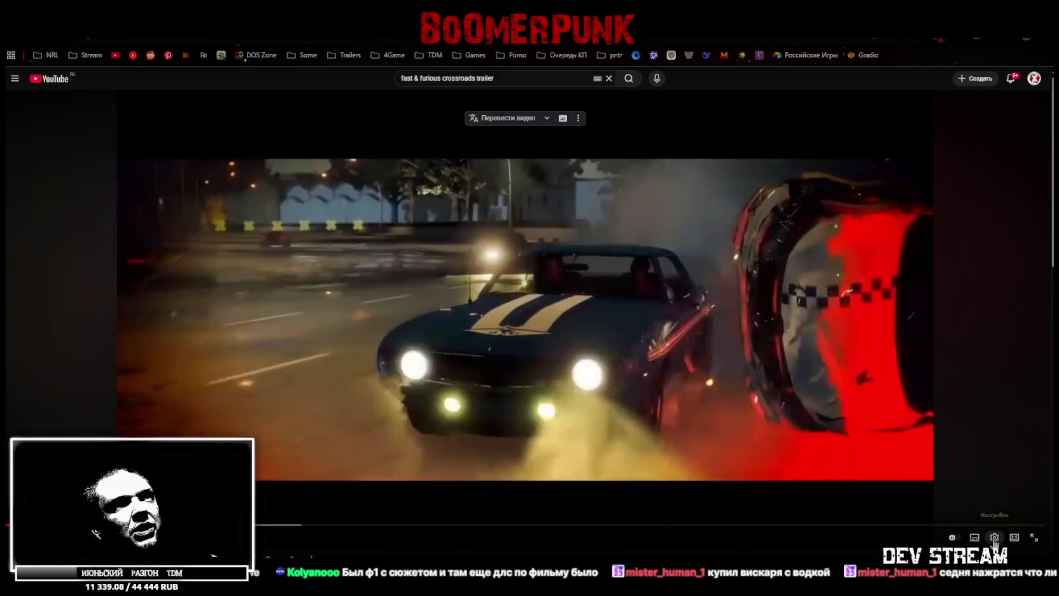
- Open the player settings and play the Fast & Furious Crossroads trailer fullscreen
click(994, 538)
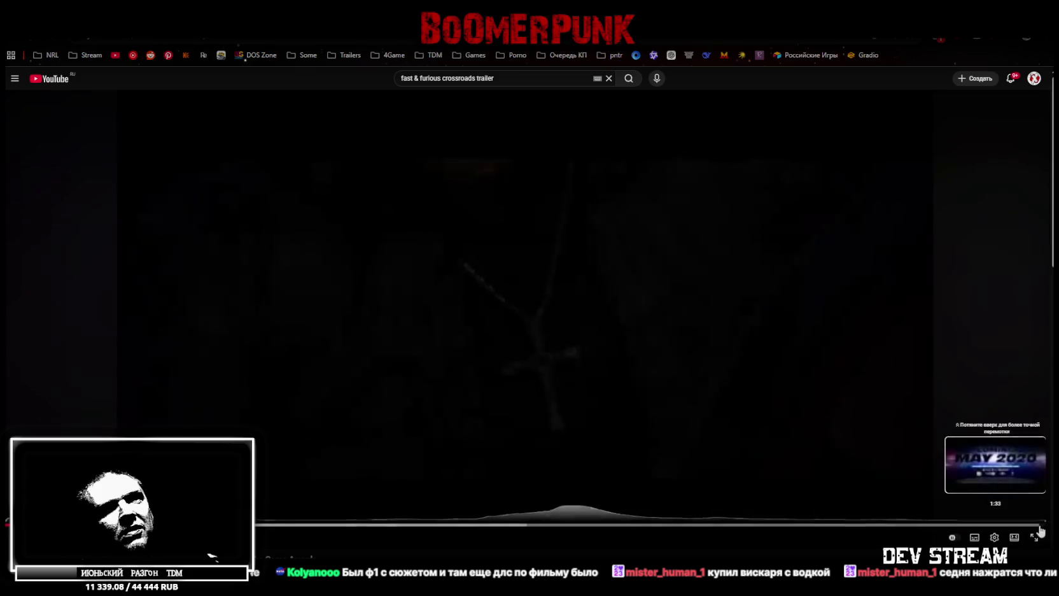
click(1035, 538)
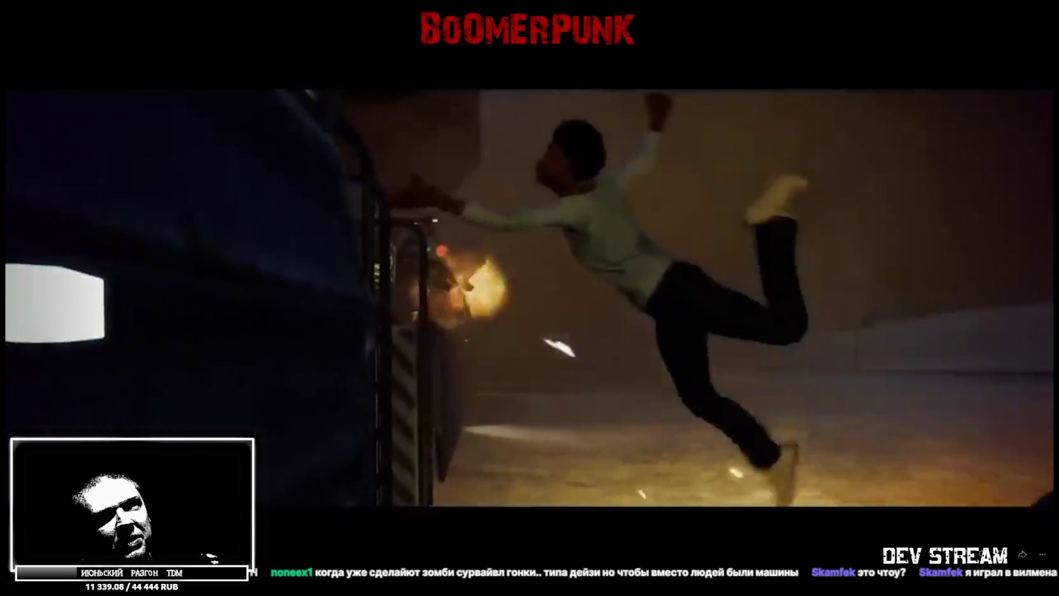
- Set the Crossroads trailer's playback quality to 720p
click(1015, 464)
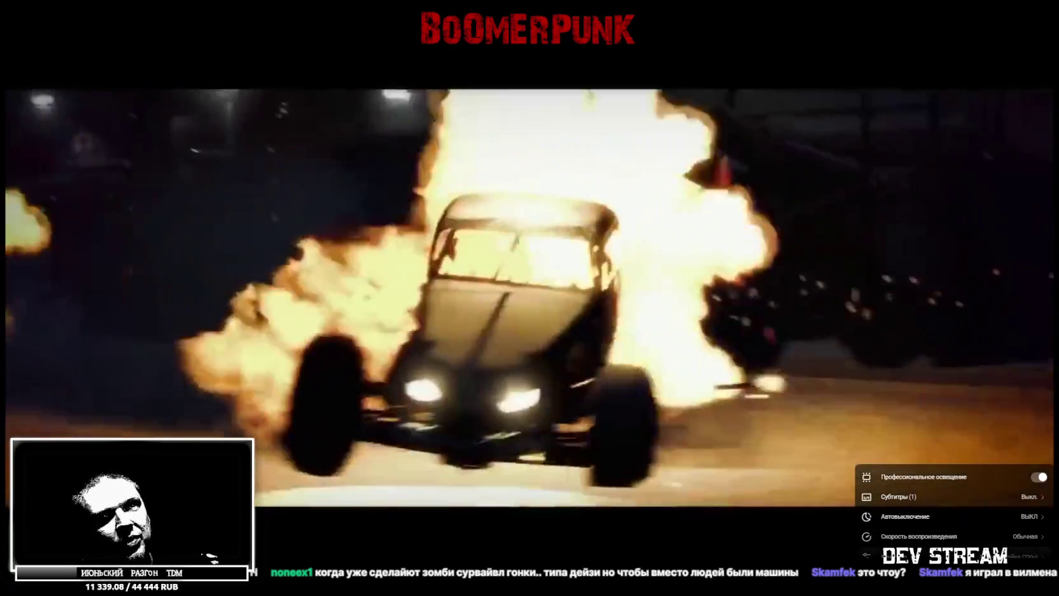
click(923, 556)
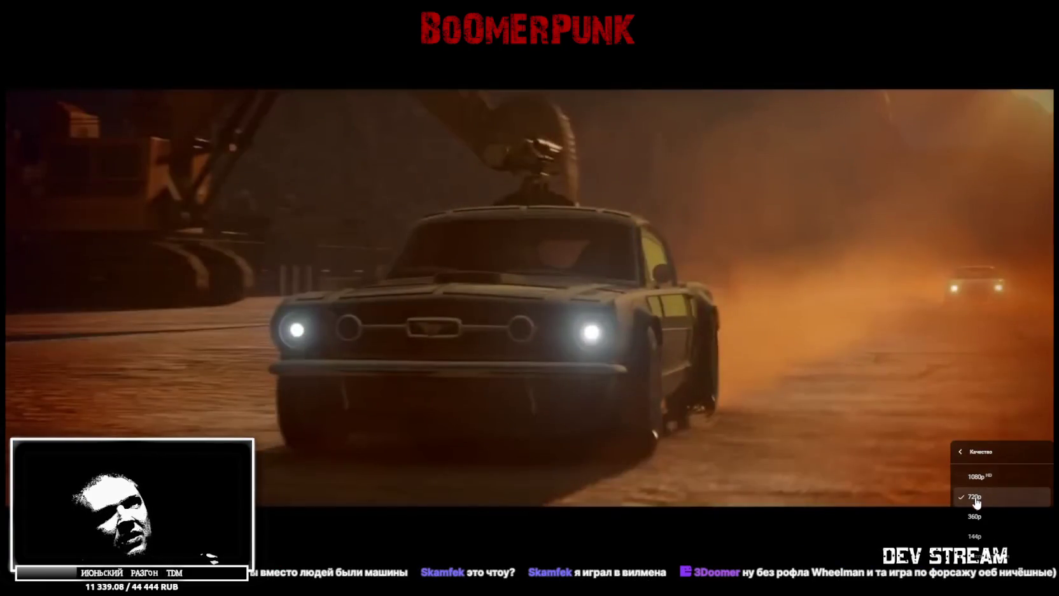
click(975, 499)
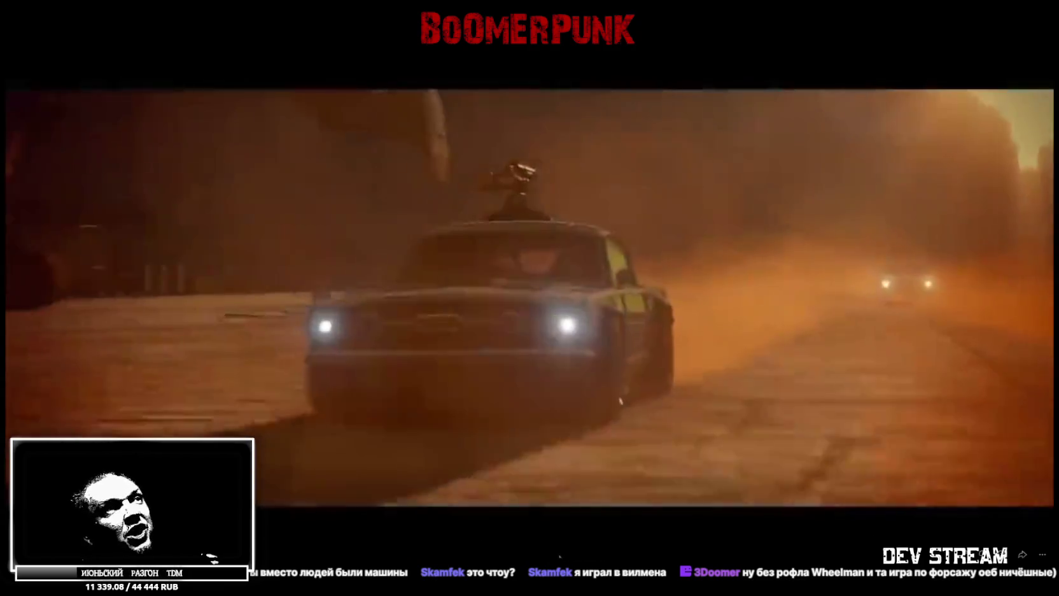
- Skip slightly ahead, exit fullscreen, and close the YouTube tab to return to DTF
drag(536, 558, 520, 559)
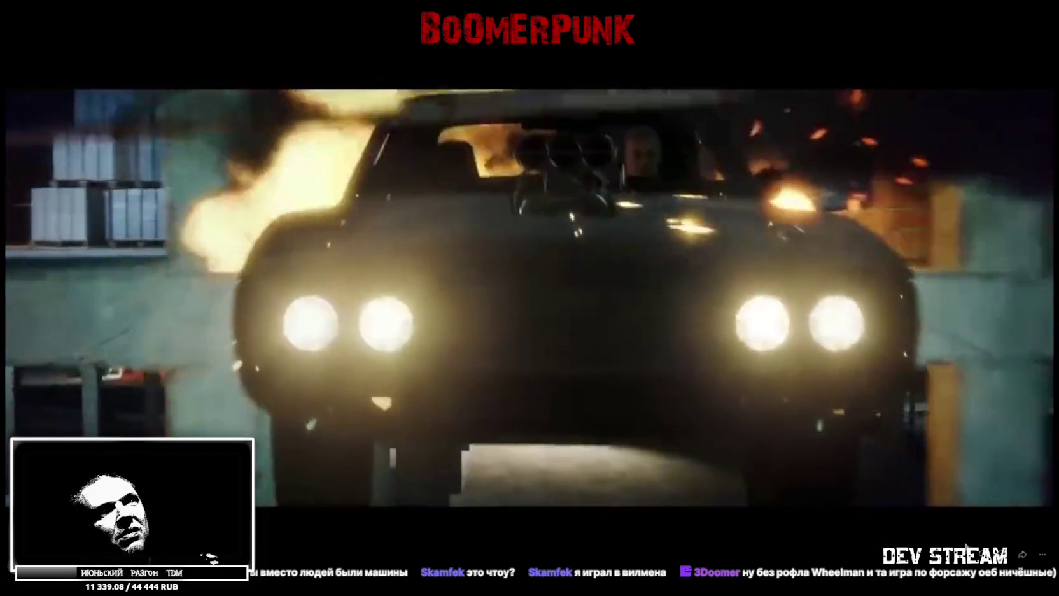
key(Escape)
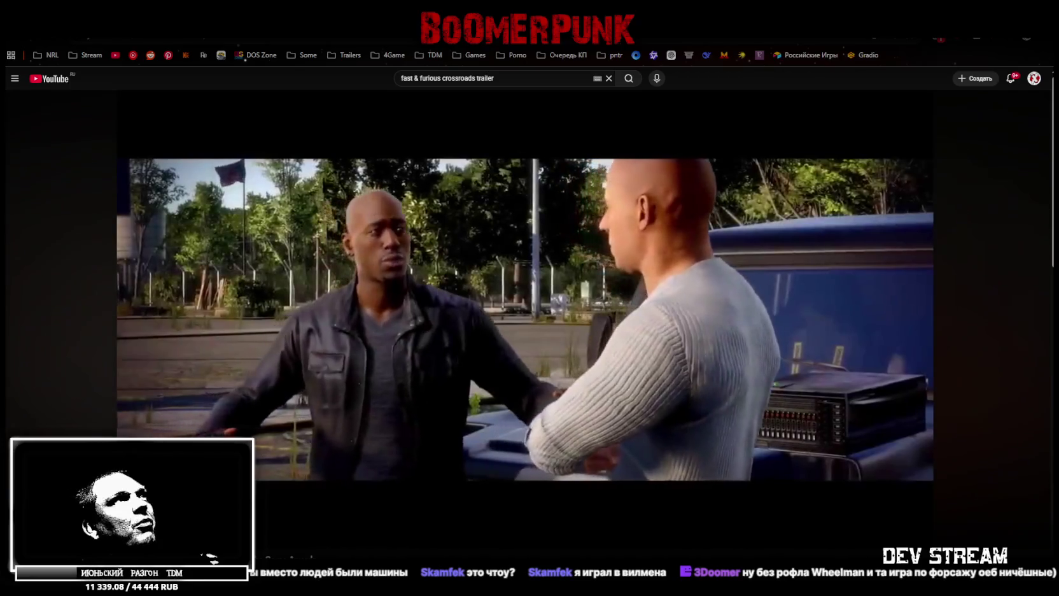
key(ctrl+w)
scroll(699, 394, down, 5)
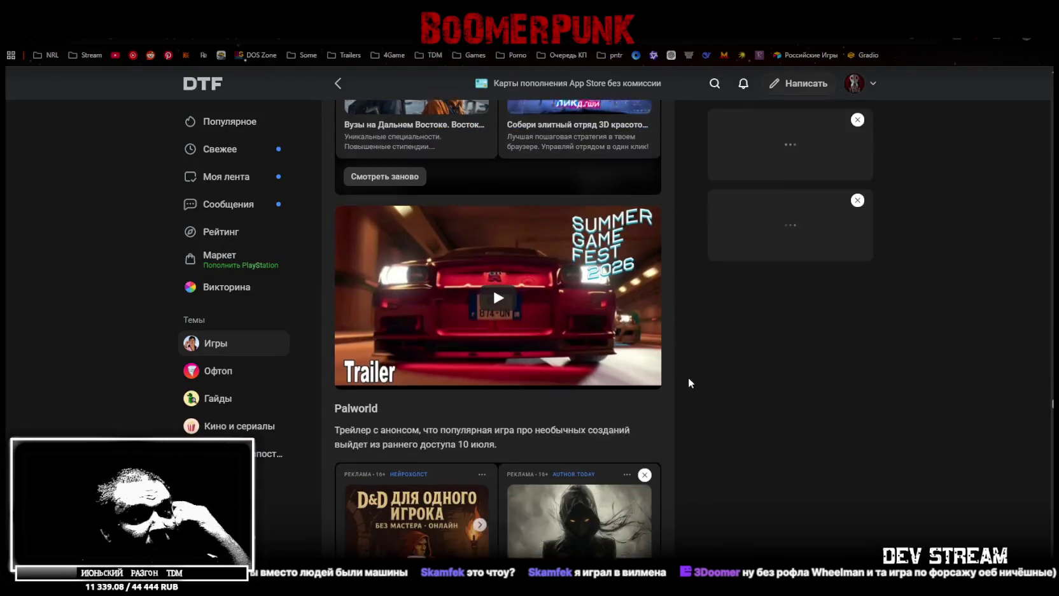
- Clear the Palworld description selection and start the Palworld trailer at 00:00 of 01:47
scroll(632, 362, down, 3)
scroll(632, 362, up, 1)
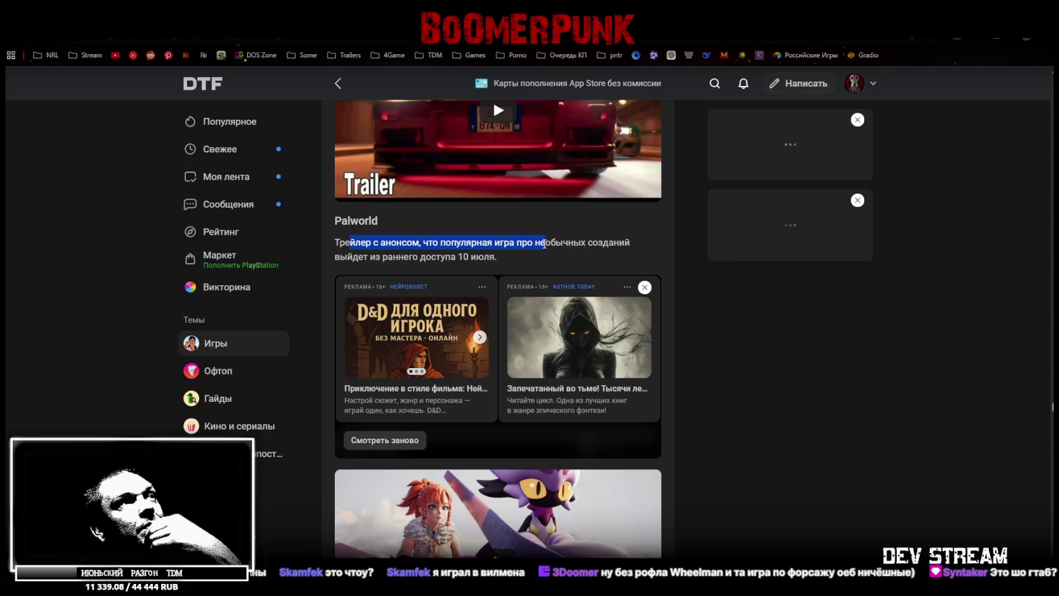
click(527, 260)
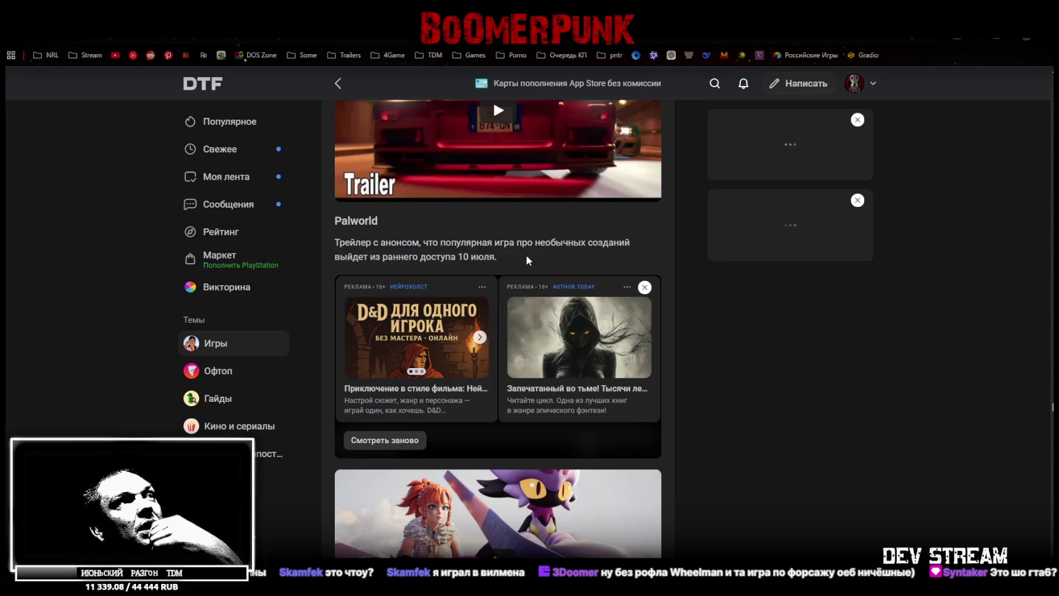
click(402, 446)
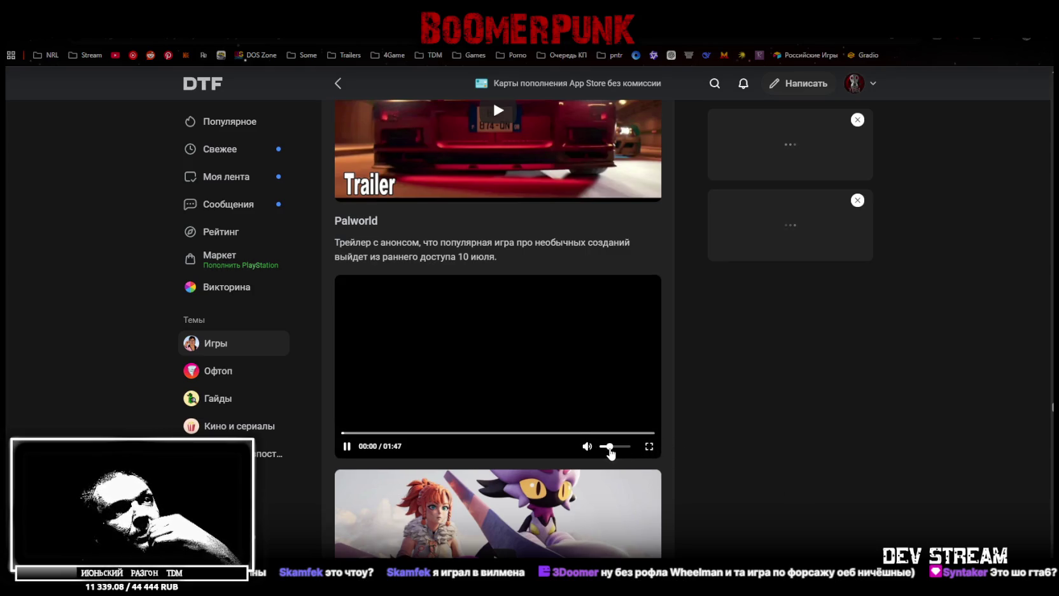
- Watch the Palworld trailer fullscreen to its 'Palworld 1.0' title card at 01:40
click(652, 449)
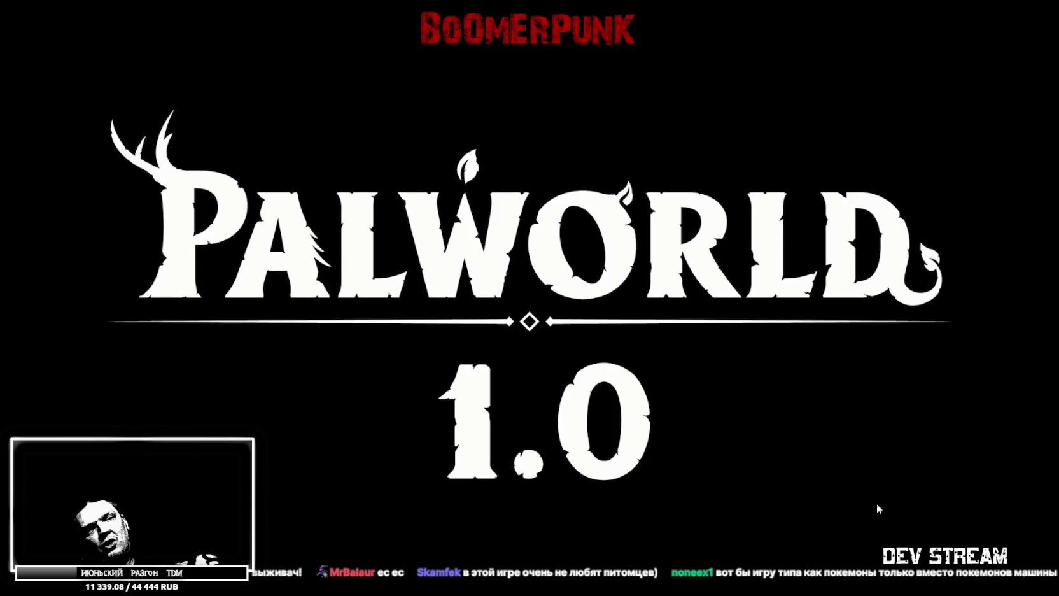
key(Escape)
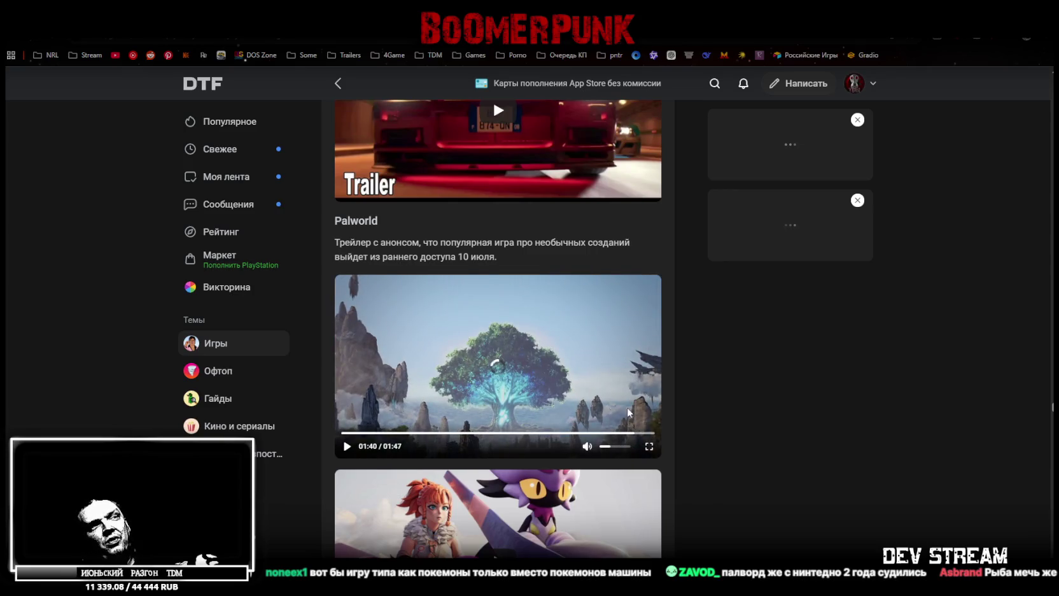
- Scroll down to The Wolf Among Us 2 entry and play its trailer fullscreen
scroll(611, 405, down, 3)
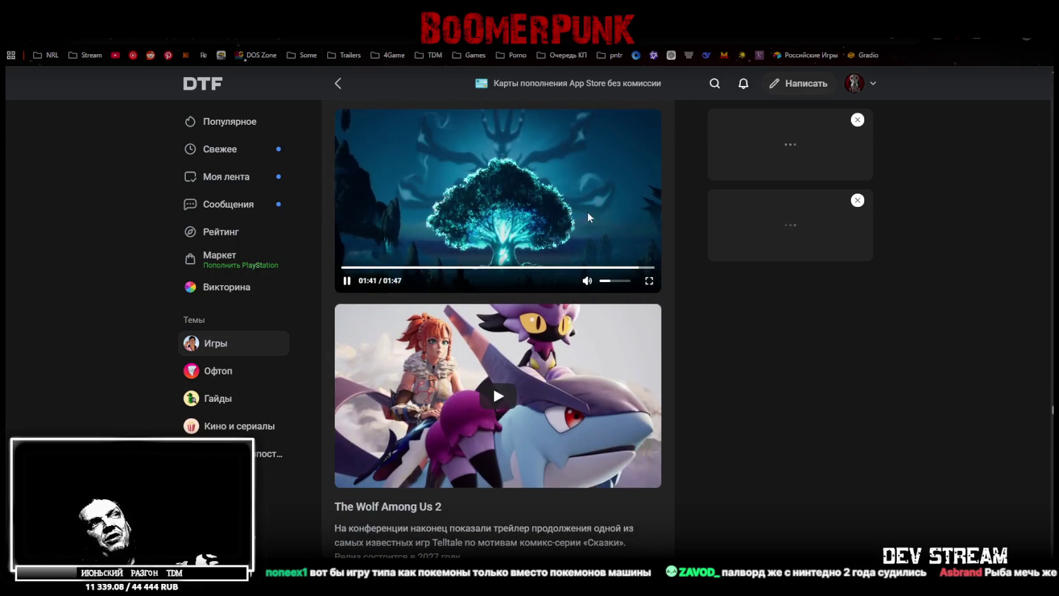
scroll(586, 219, up, 2)
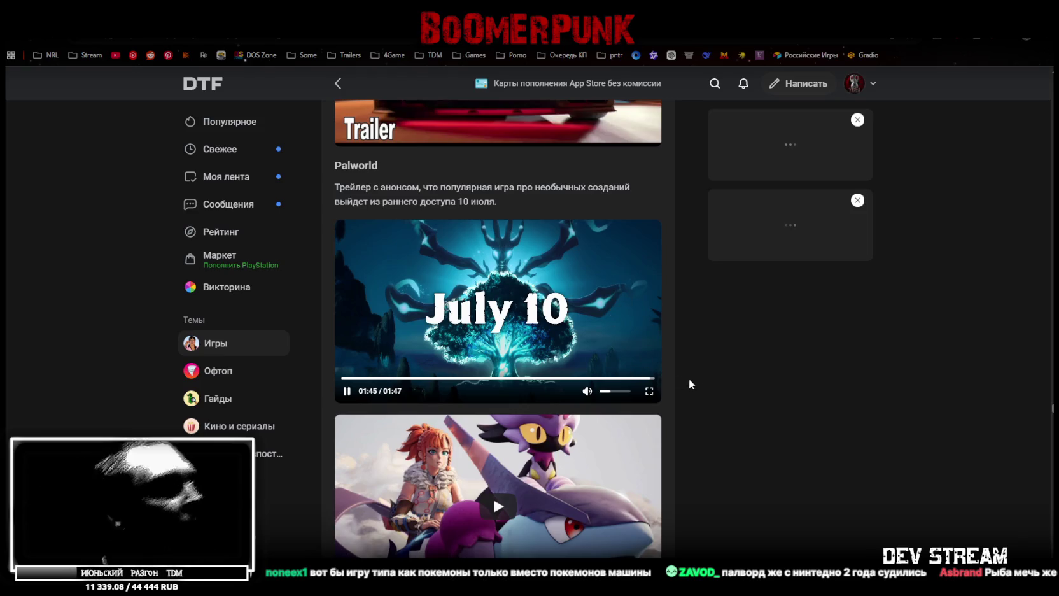
scroll(700, 374, down, 3)
scroll(688, 369, down, 2)
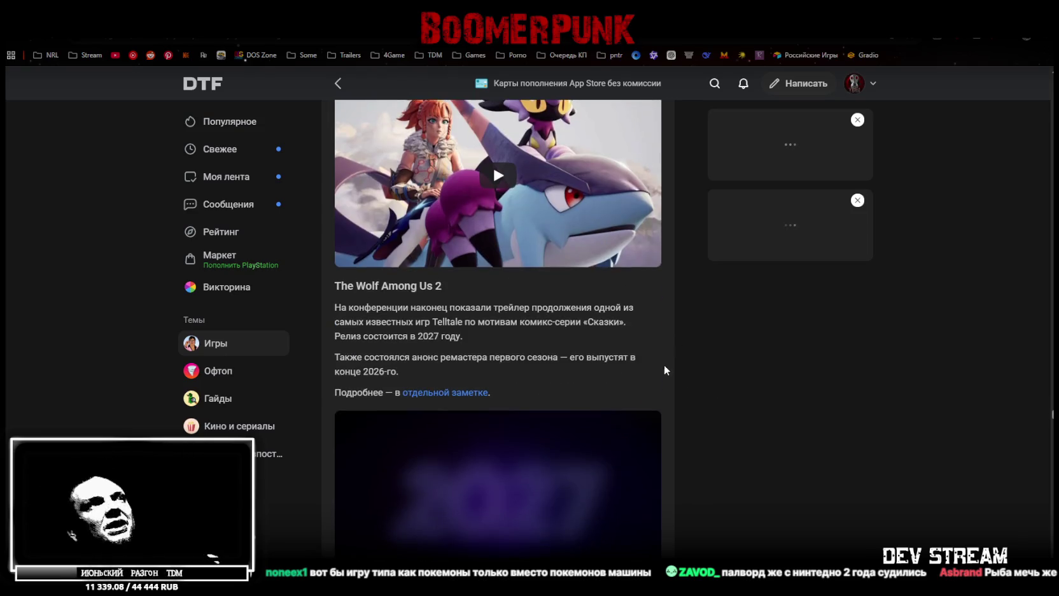
scroll(664, 369, up, 2)
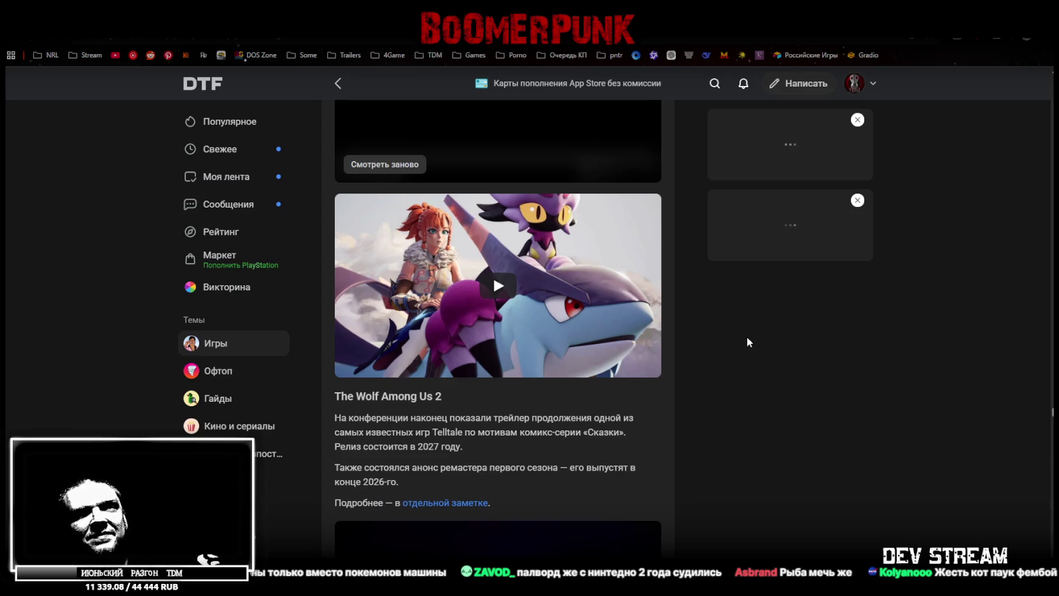
scroll(746, 338, down, 1)
scroll(745, 338, down, 3)
scroll(744, 337, down, 1)
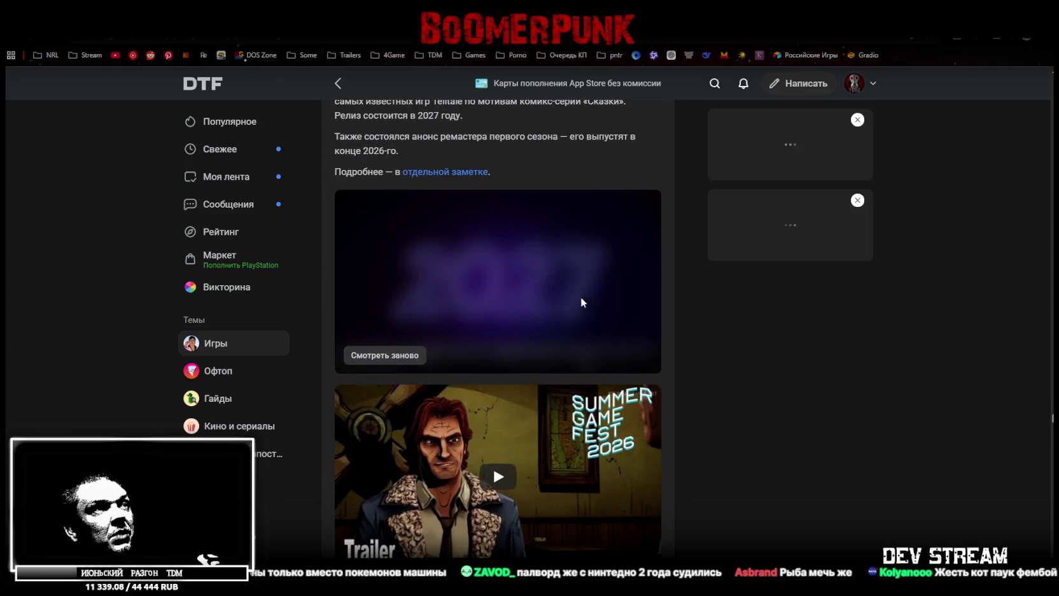
scroll(386, 154, up, 1)
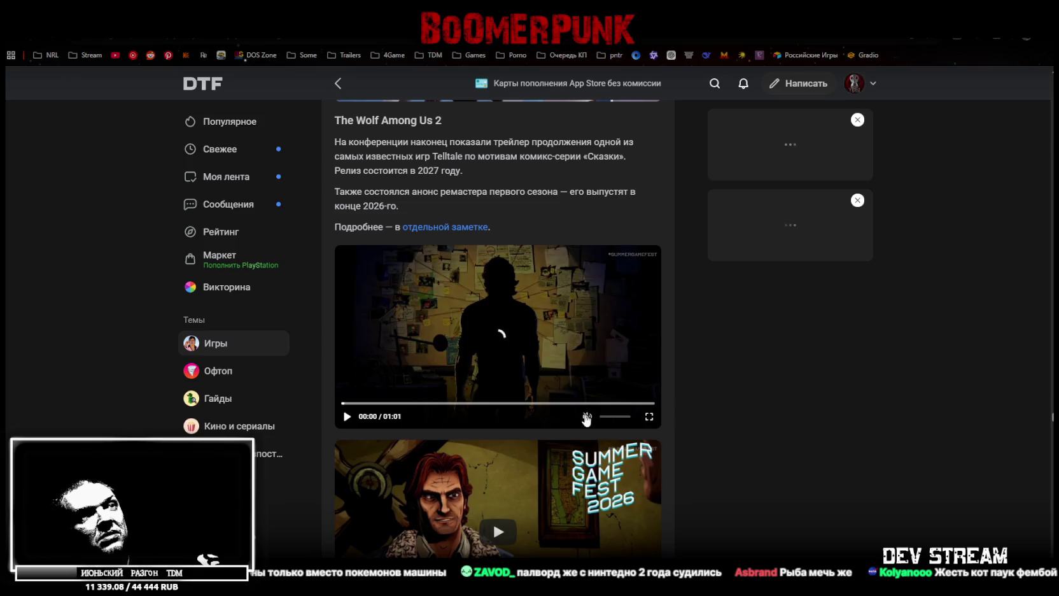
click(649, 417)
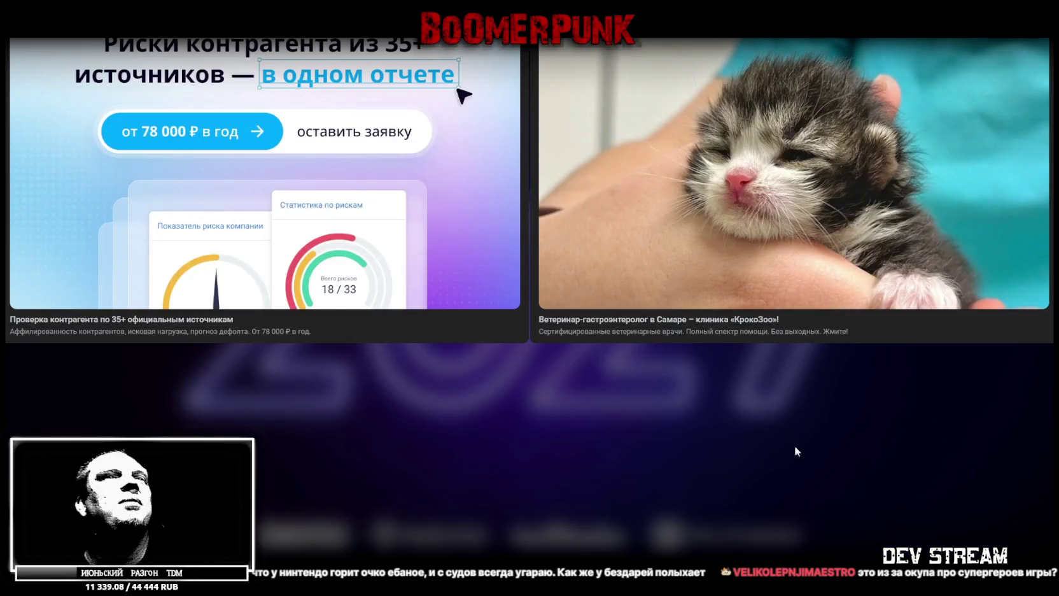
- Leave full screen once The Wolf Among Us 2 trailer has finished
key(Escape)
- Scroll the post to the Stellar Blade: Blood Rain entry and its embedded trailer
scroll(719, 384, down, 3)
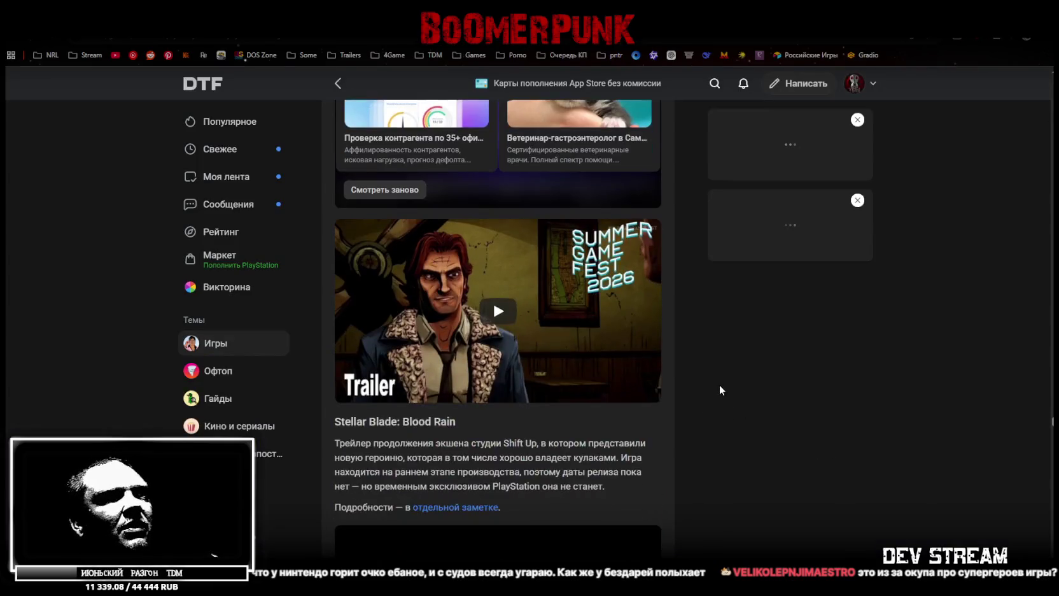
scroll(717, 379, down, 4)
scroll(719, 369, down, 3)
scroll(719, 374, up, 2)
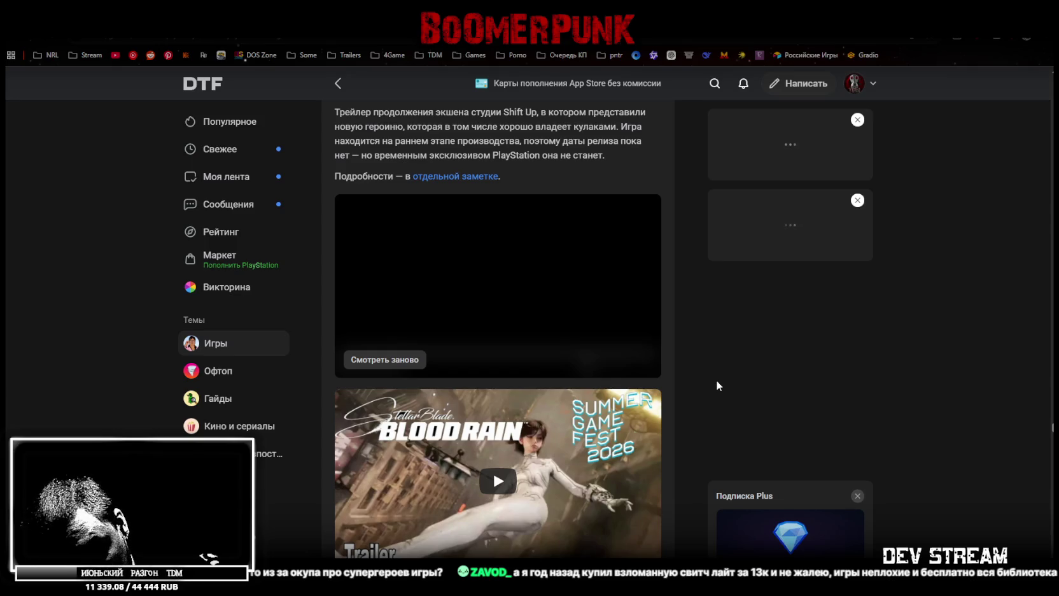
scroll(580, 366, up, 1)
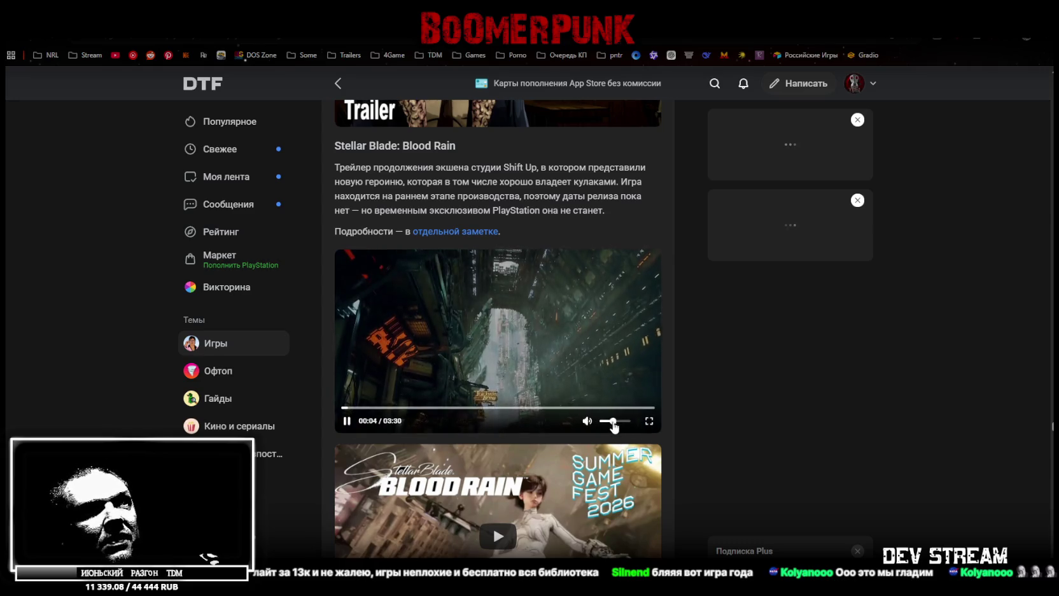
- Watch the Stellar Blade: Blood Rain trailer full screen to its closing title card
click(649, 421)
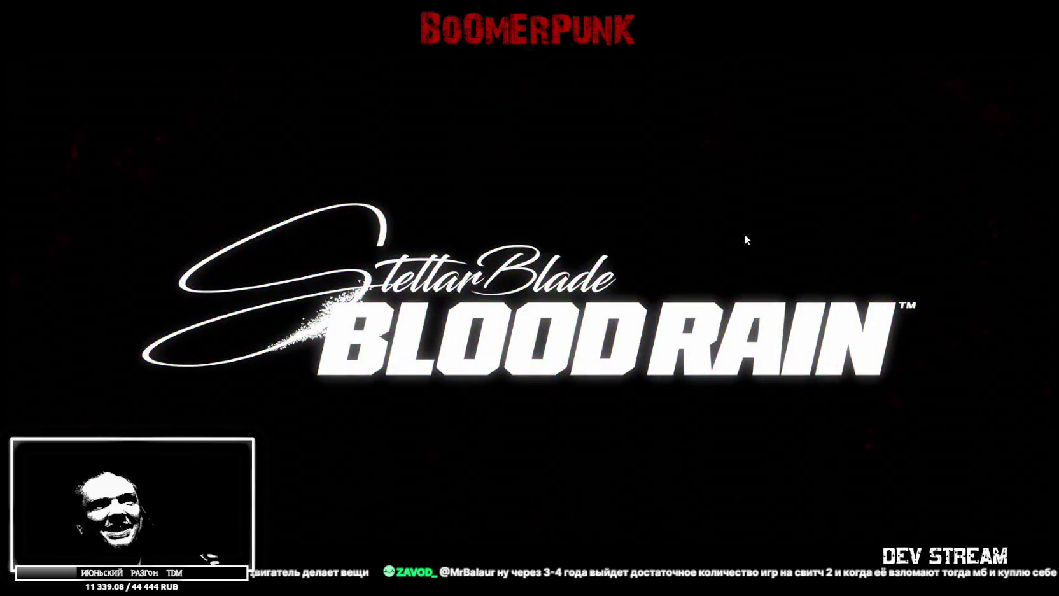
- Exit full screen and scroll down to the Street Fighter 6 Year 4 entry with Tifa
key(Escape)
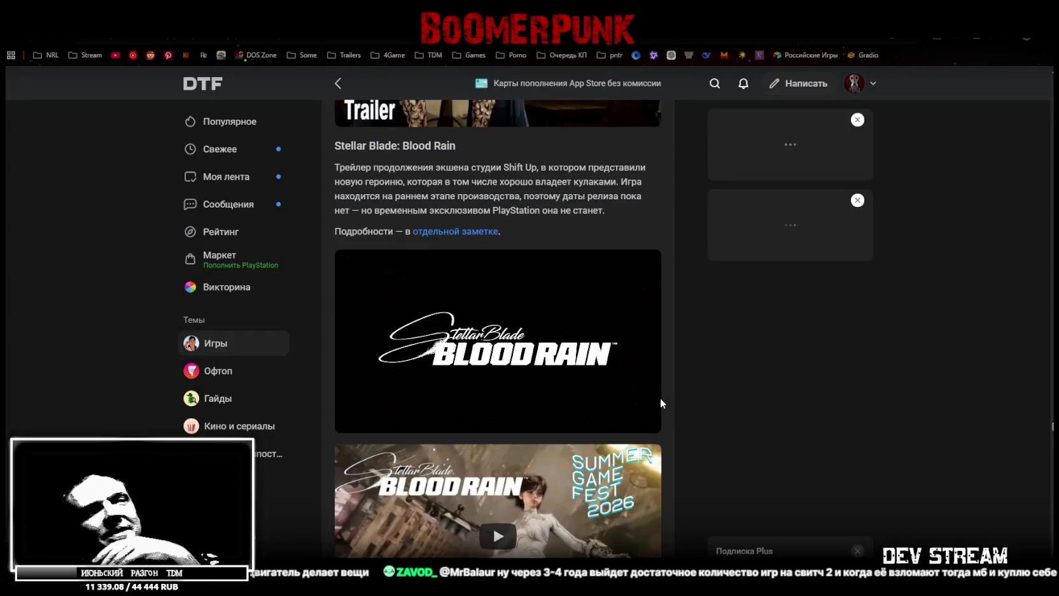
scroll(662, 402, down, 3)
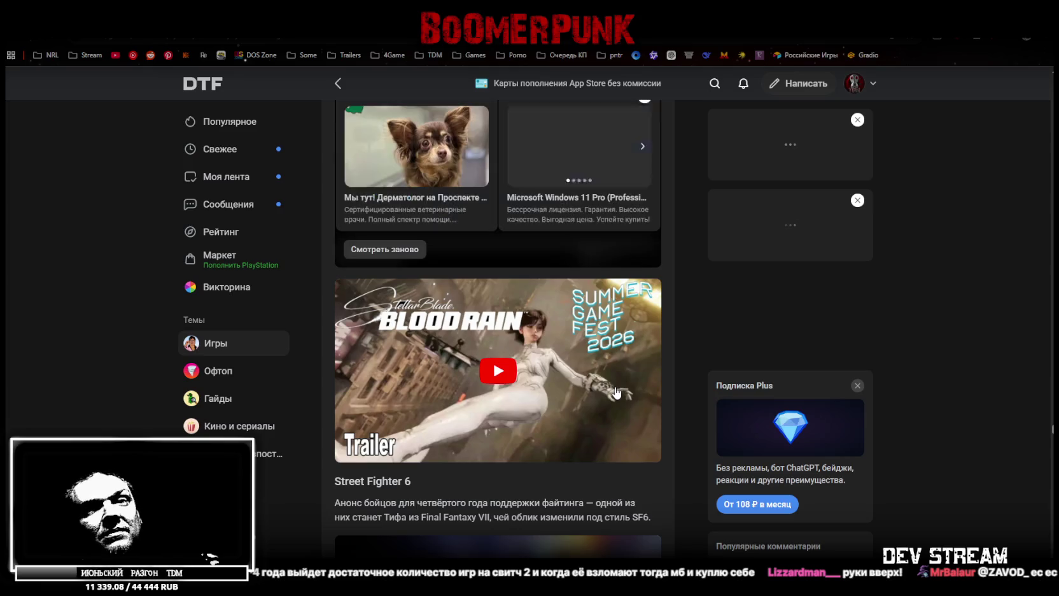
scroll(609, 391, down, 1)
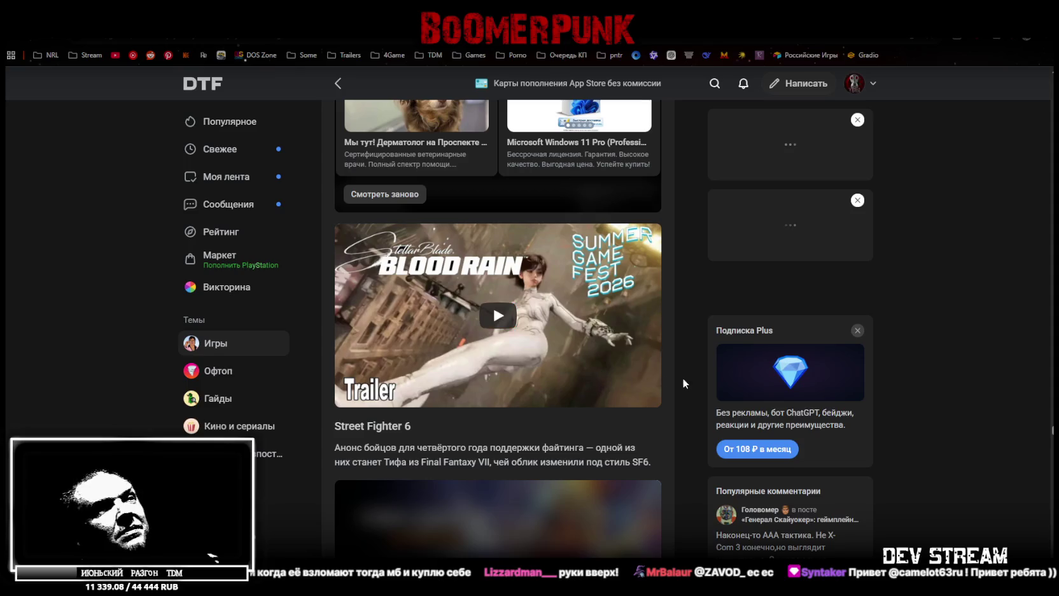
scroll(683, 379, down, 4)
scroll(659, 377, down, 1)
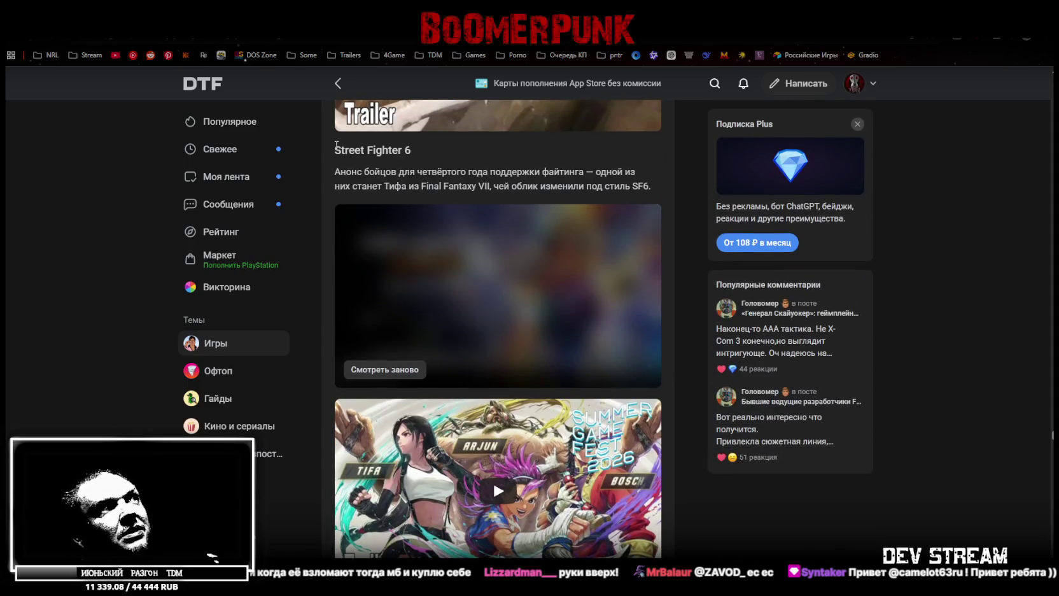
- Replay the Street Fighter 6 trailer full screen up to the Tifa, Arjun, Bosch, Yasmine art
click(387, 372)
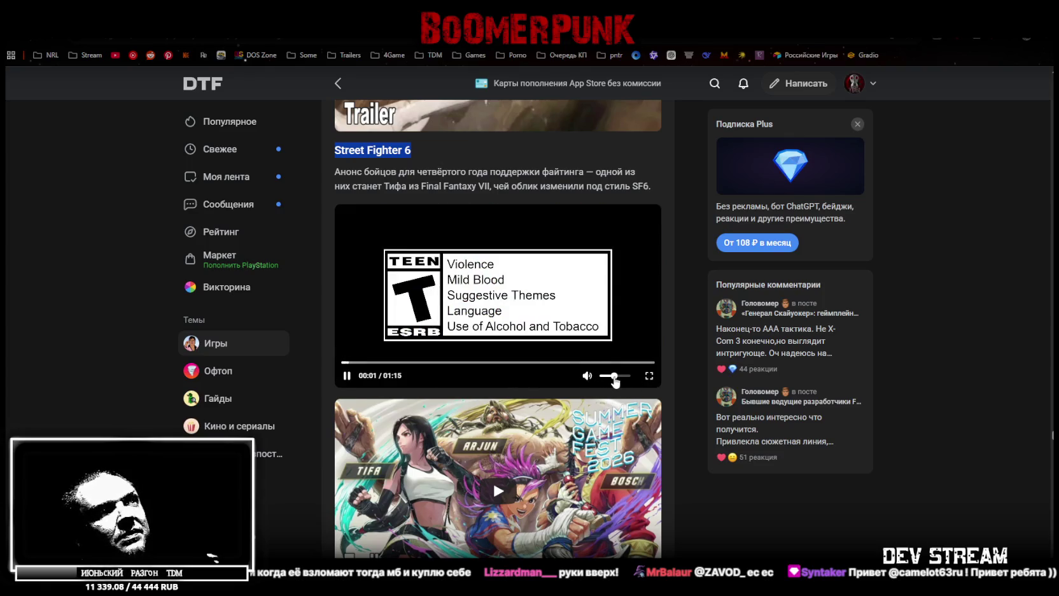
click(649, 375)
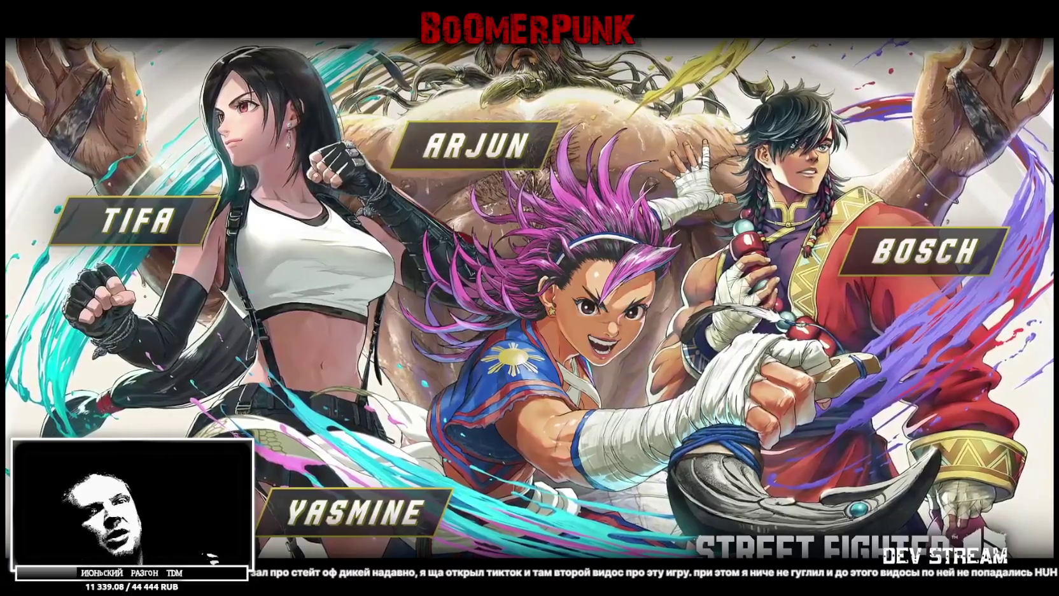
- Exit full screen and scroll down to the Final Fantasy VII Revelation entry
key(Escape)
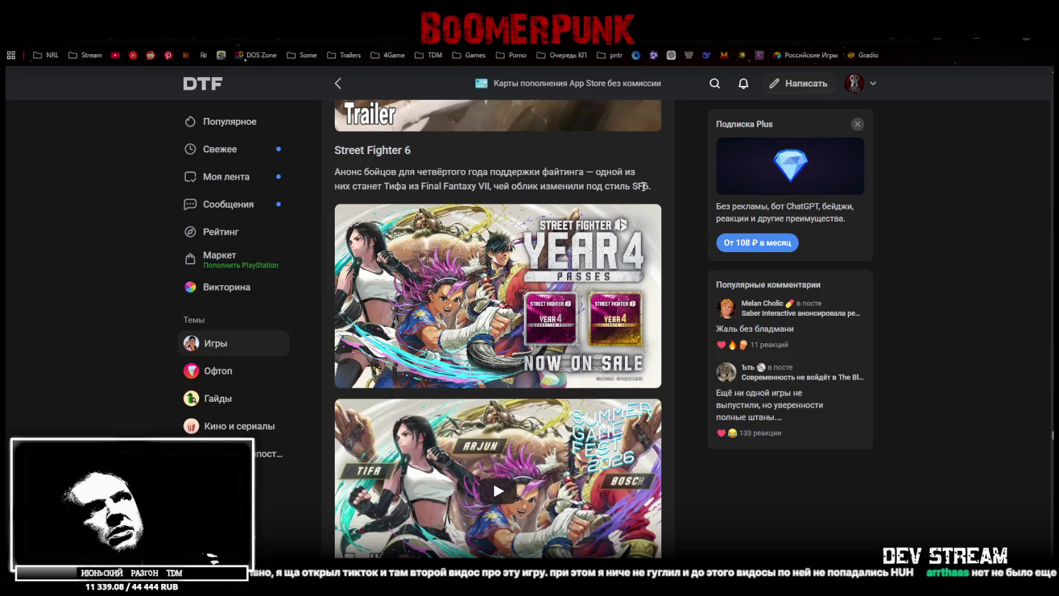
scroll(618, 452, down, 3)
scroll(636, 457, down, 2)
scroll(635, 457, down, 1)
scroll(635, 457, down, 2)
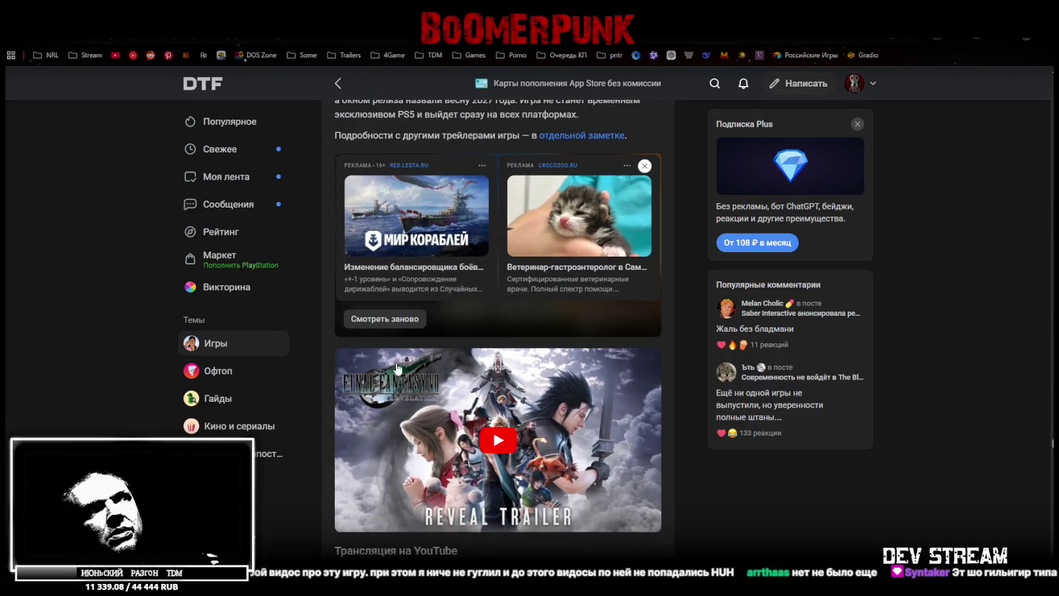
scroll(427, 404, up, 2)
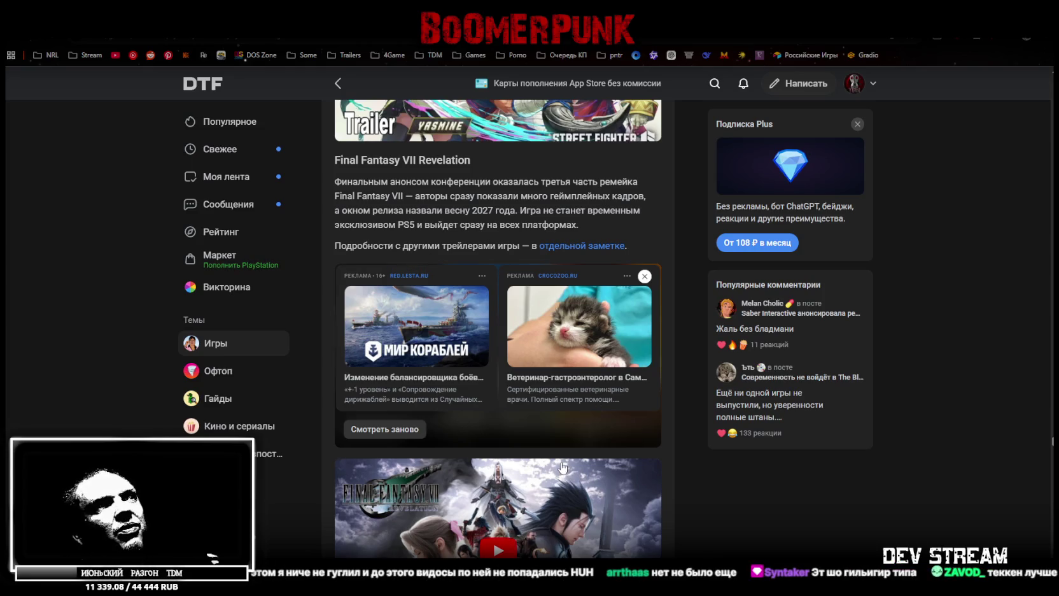
- Restart the Final Fantasy VII Revelation trailer and switch it to full screen
click(428, 432)
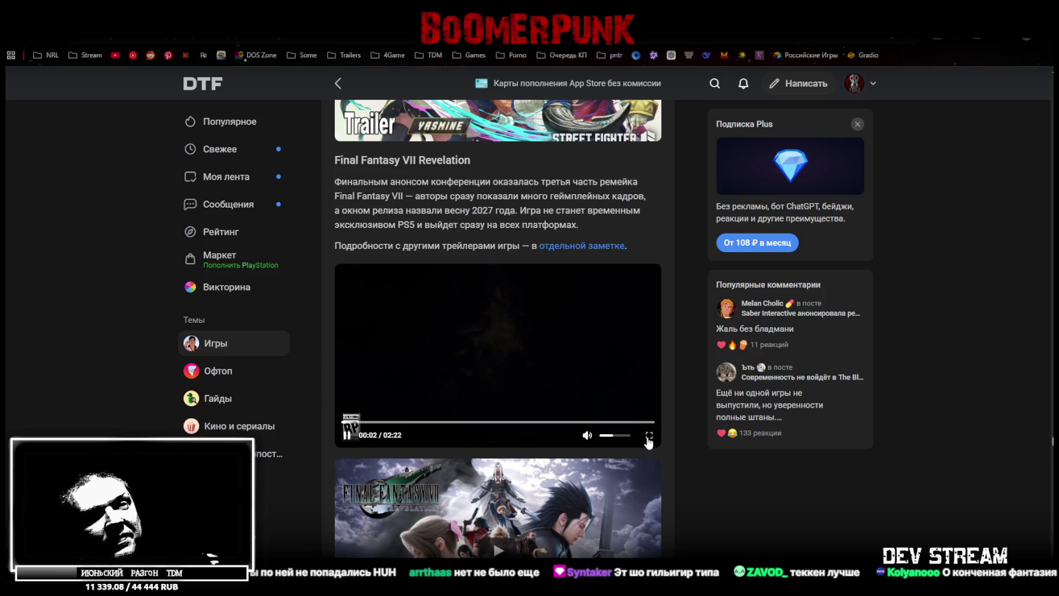
click(649, 435)
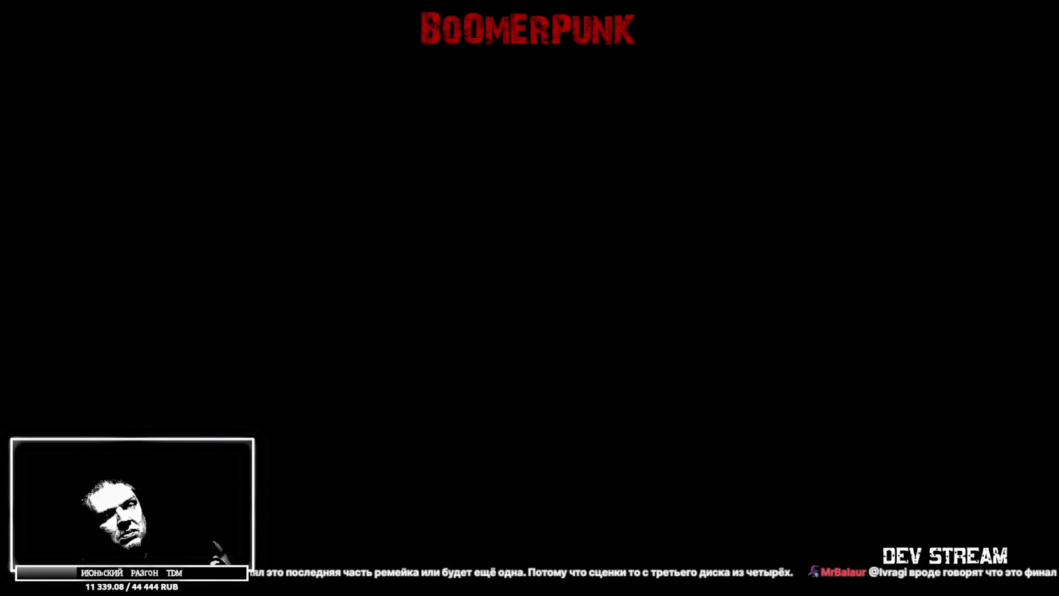
- Exit full screen, pause the FF7 trailer at 02:01, resume it, then scroll past to the livestream sections
key(Escape)
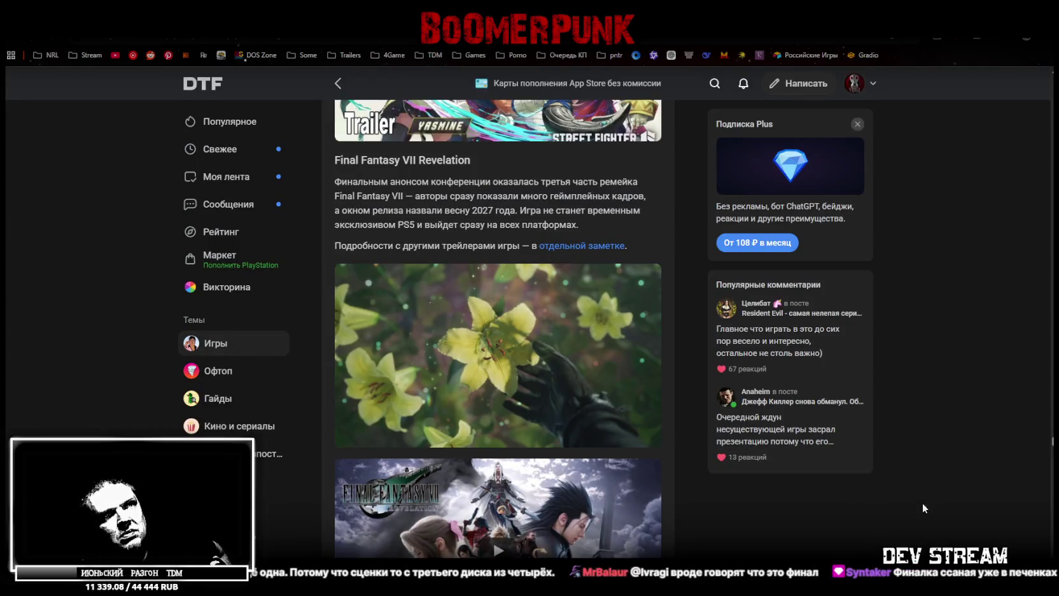
click(652, 395)
scroll(606, 333, down, 1)
scroll(637, 339, up, 2)
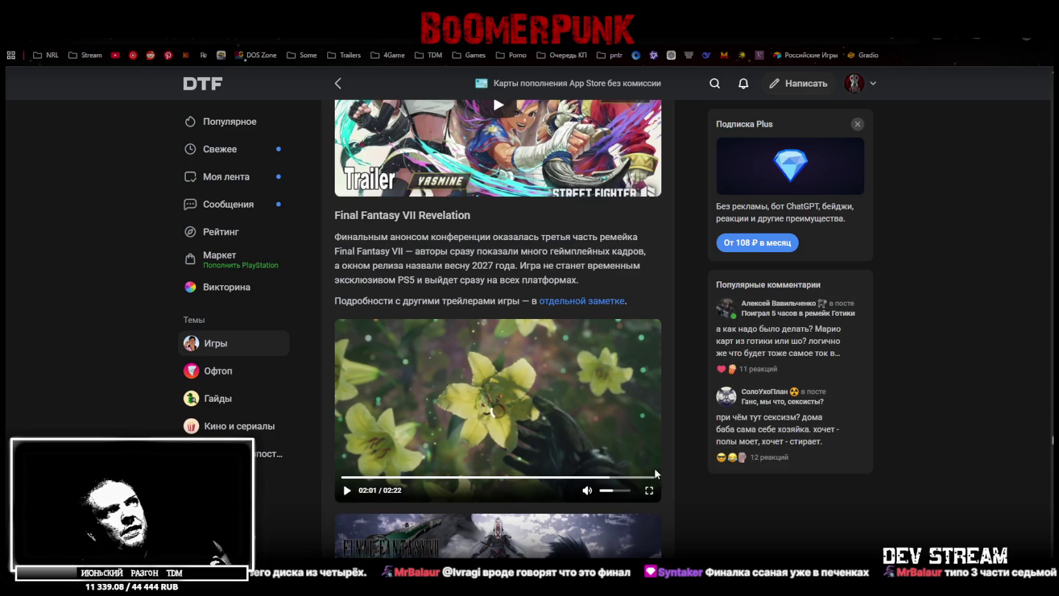
click(490, 383)
scroll(572, 273, down, 3)
scroll(553, 286, up, 3)
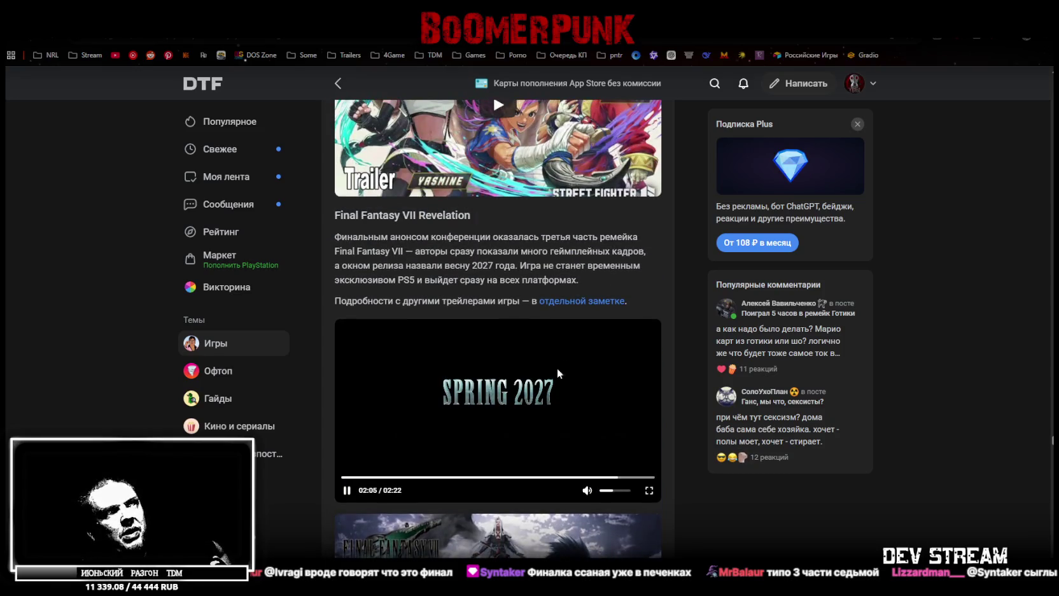
scroll(675, 479, down, 2)
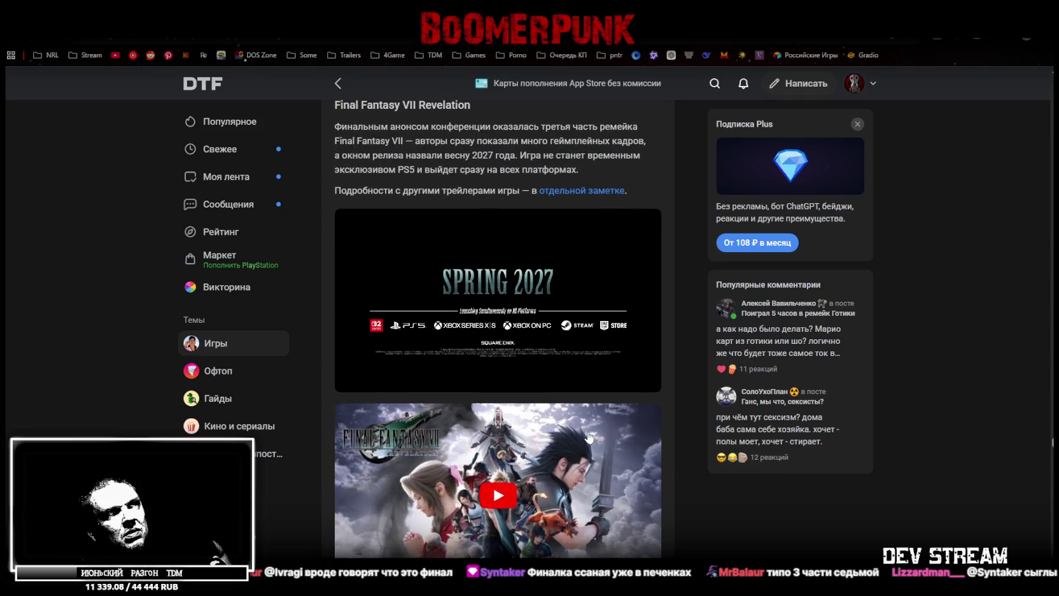
scroll(557, 271, down, 7)
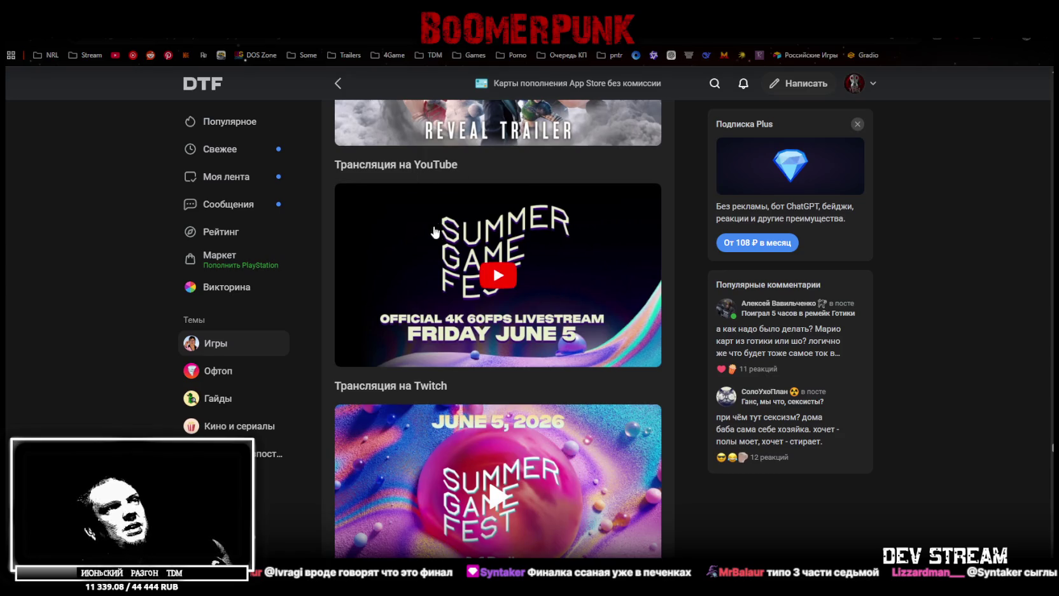
- Scroll back up the post to the End of Abyss entry with its October 1 release date
scroll(433, 224, down, 2)
scroll(445, 242, down, 2)
scroll(484, 286, up, 5)
scroll(523, 335, up, 5)
scroll(523, 335, up, 5)
scroll(538, 306, up, 2)
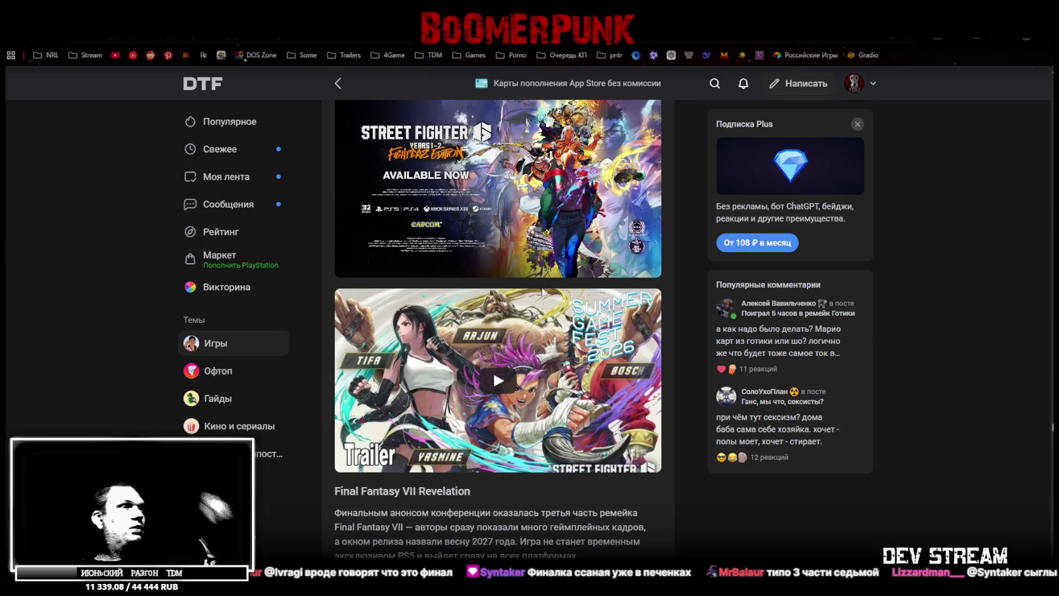
scroll(544, 305, up, 3)
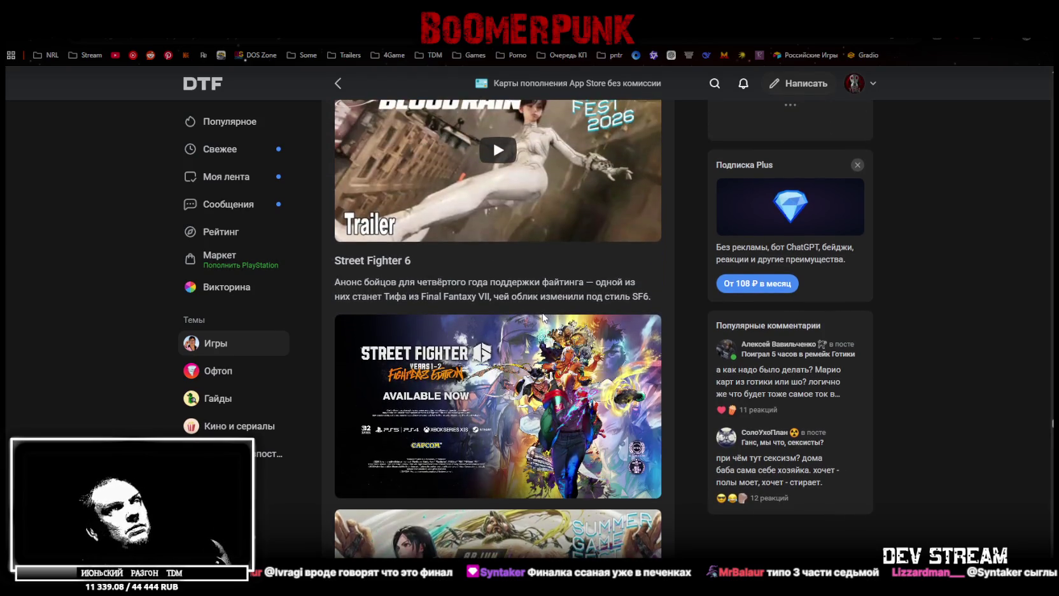
scroll(544, 317, up, 3)
scroll(545, 314, up, 3)
scroll(548, 315, up, 2)
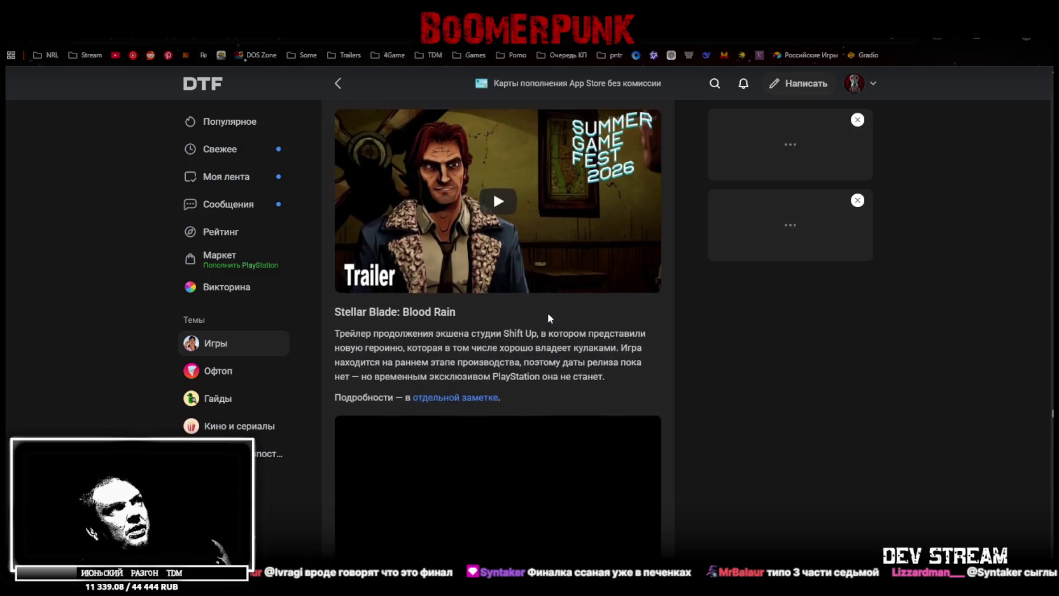
scroll(548, 318, up, 2)
scroll(509, 296, up, 3)
scroll(496, 248, up, 3)
scroll(528, 291, up, 3)
scroll(522, 305, up, 2)
scroll(516, 320, up, 3)
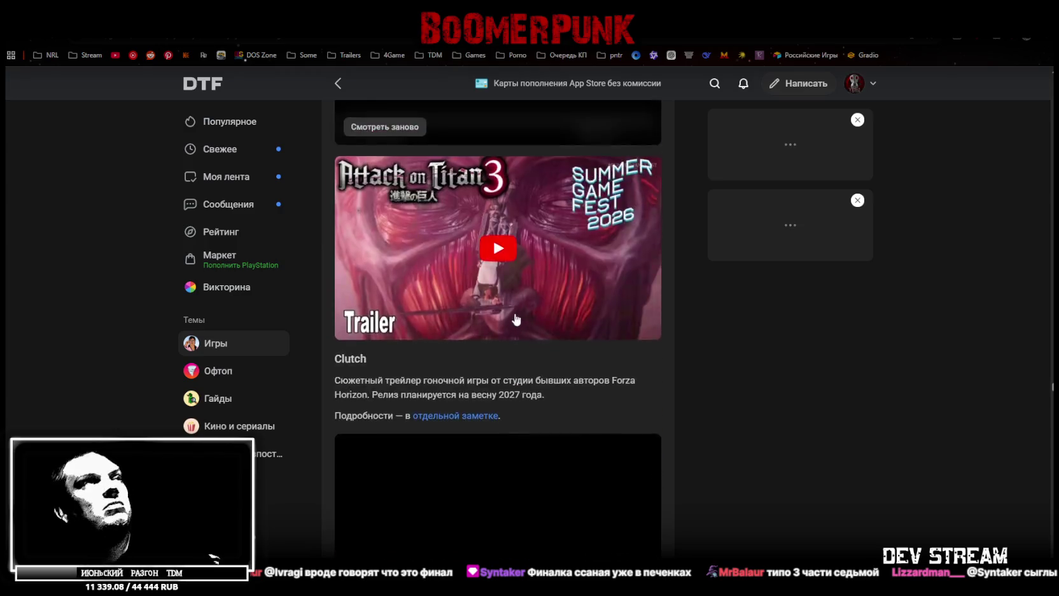
scroll(516, 320, up, 3)
scroll(528, 319, up, 3)
scroll(529, 324, up, 3)
scroll(527, 322, up, 3)
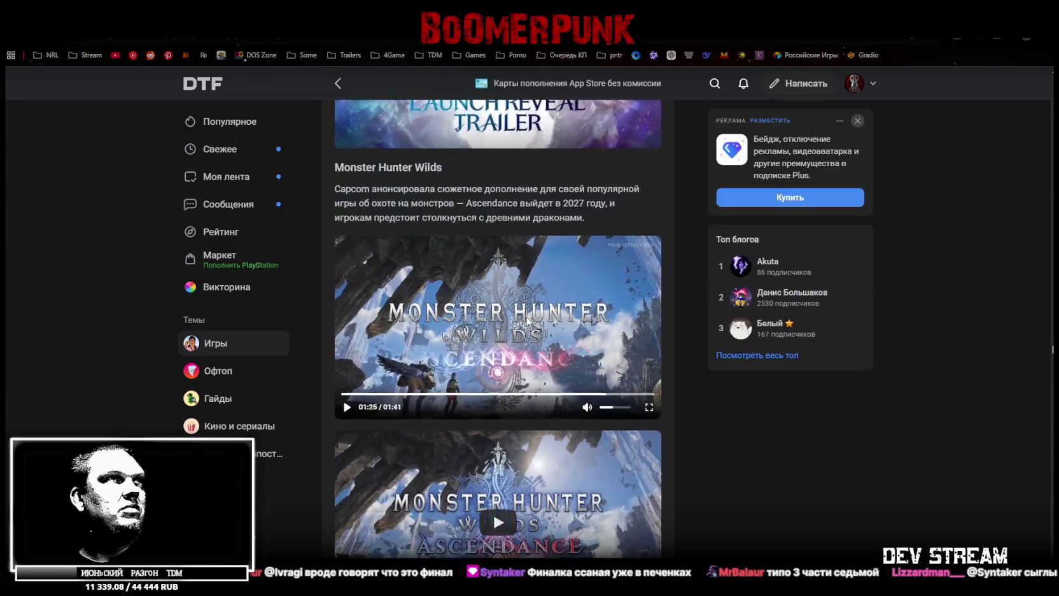
scroll(528, 319, up, 3)
scroll(526, 312, up, 3)
scroll(526, 312, up, 3)
scroll(527, 317, up, 3)
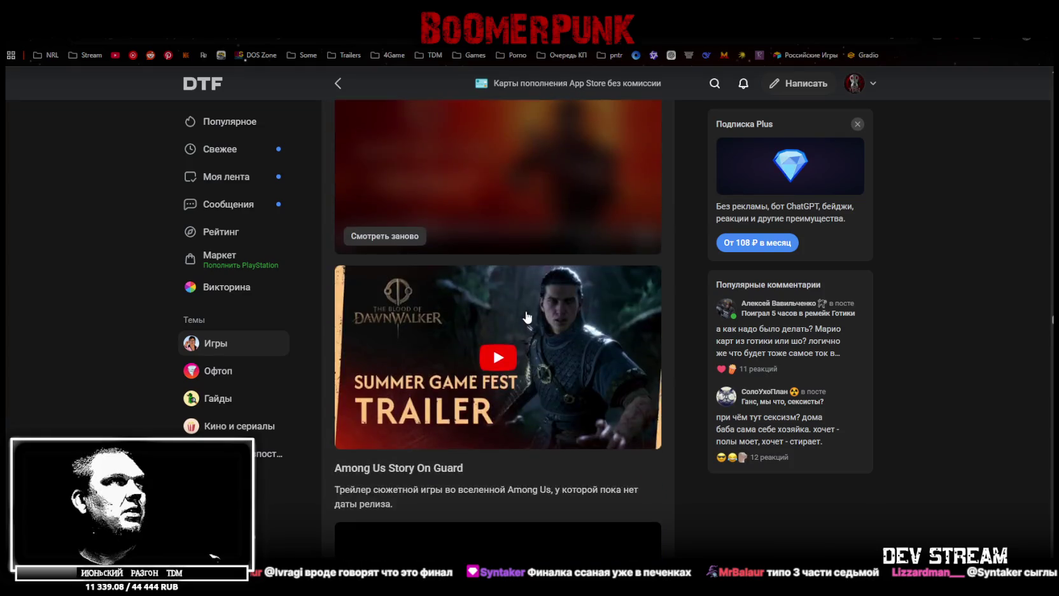
scroll(526, 312, up, 3)
scroll(522, 309, up, 3)
scroll(518, 307, up, 3)
scroll(515, 304, up, 3)
scroll(513, 304, up, 3)
scroll(511, 303, up, 3)
scroll(510, 302, up, 1)
scroll(511, 308, up, 3)
scroll(509, 308, down, 2)
scroll(477, 309, down, 3)
scroll(532, 317, up, 2)
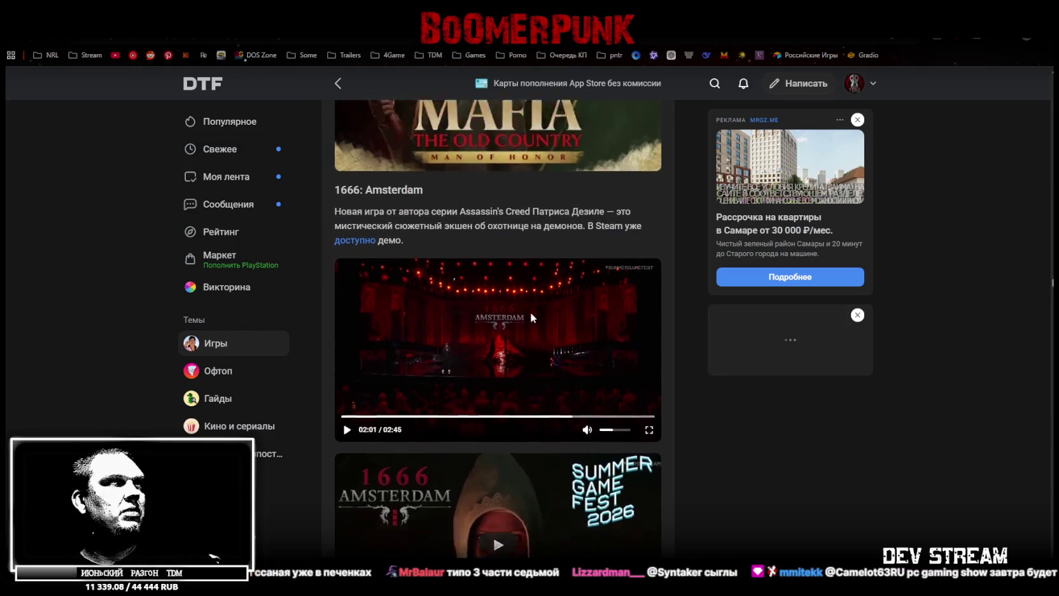
scroll(530, 316, up, 3)
scroll(527, 317, up, 2)
scroll(527, 318, up, 3)
scroll(527, 314, up, 2)
scroll(535, 318, up, 2)
scroll(545, 322, up, 2)
scroll(557, 326, up, 2)
scroll(559, 328, up, 3)
scroll(560, 329, up, 2)
scroll(560, 328, up, 2)
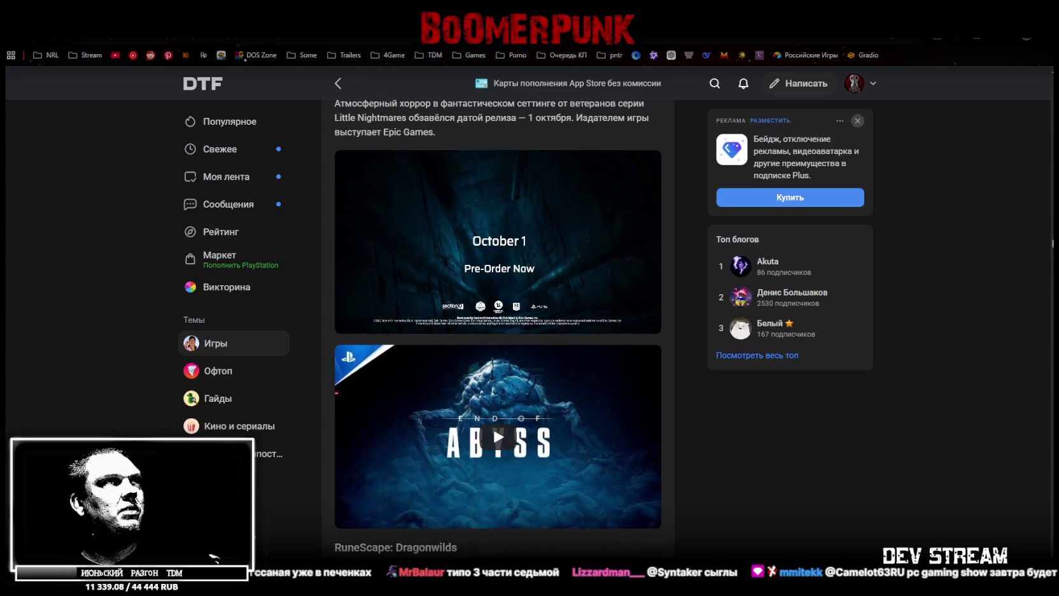
scroll(561, 315, down, 3)
scroll(563, 310, up, 1)
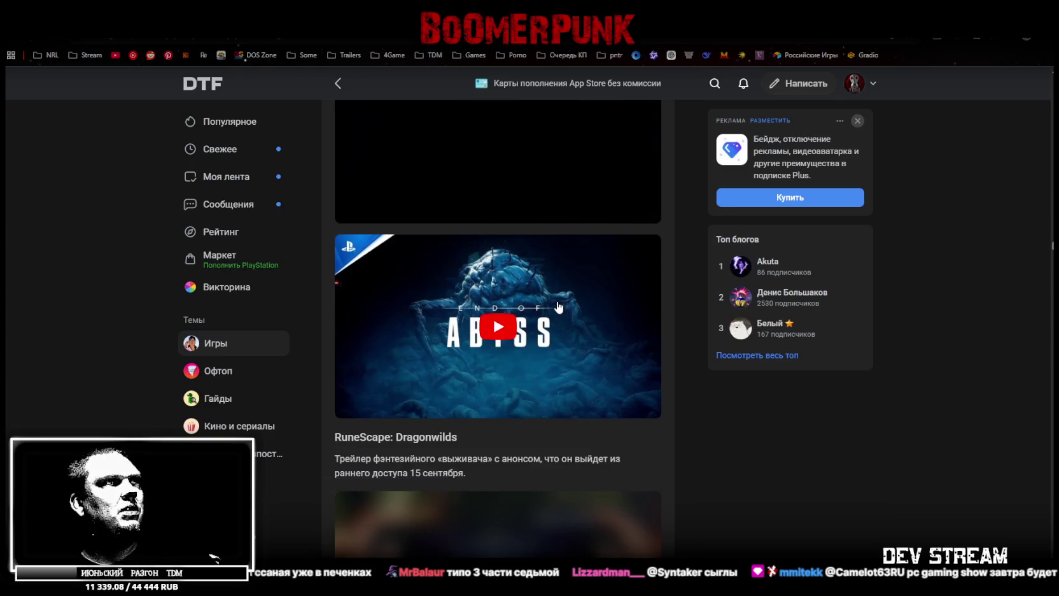
scroll(558, 302, up, 2)
scroll(557, 294, up, 3)
scroll(556, 293, up, 3)
scroll(556, 294, up, 3)
scroll(556, 293, up, 2)
scroll(556, 294, down, 2)
scroll(556, 294, down, 5)
scroll(556, 299, down, 2)
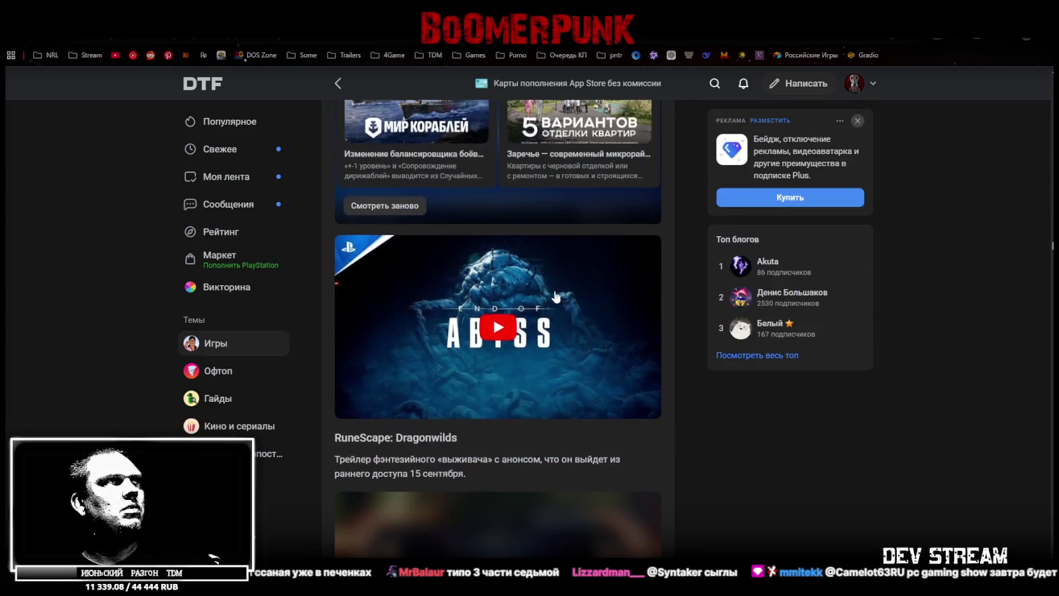
scroll(556, 296, down, 1)
- Clear the text accidentally selected in the post near the End of Abyss entry
drag(349, 394, 471, 394)
scroll(493, 379, down, 2)
scroll(526, 476, down, 2)
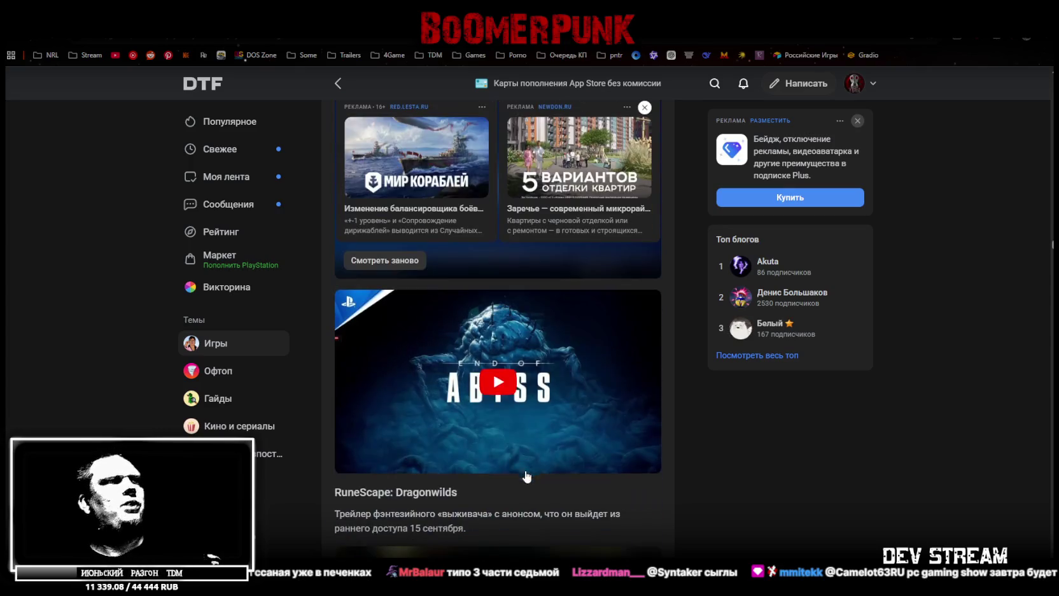
scroll(559, 483, up, 3)
click(480, 284)
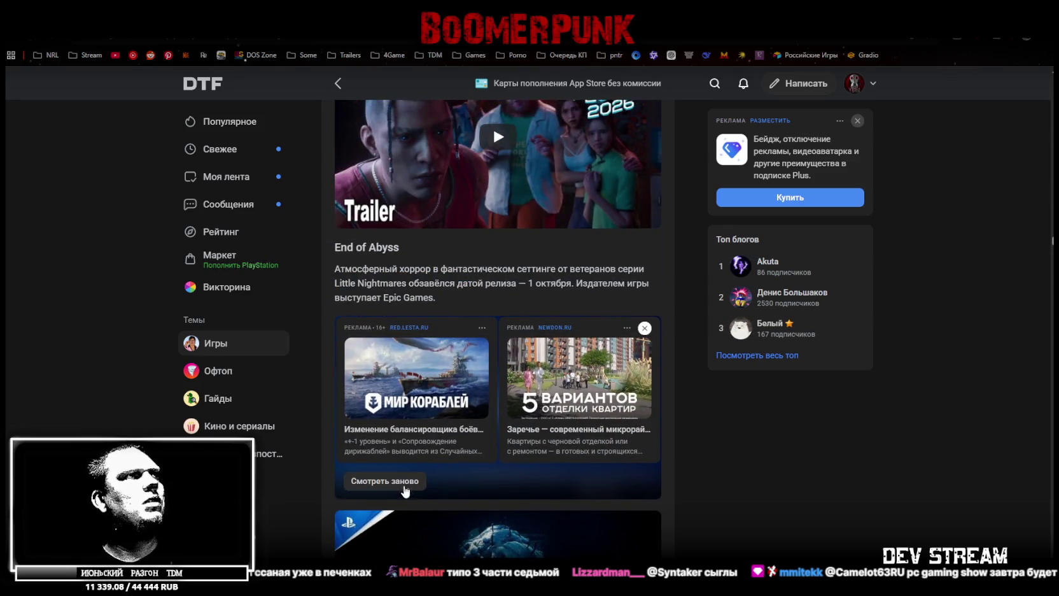
- Start the End of Abyss trailer, then switch to the Steam store window
click(400, 485)
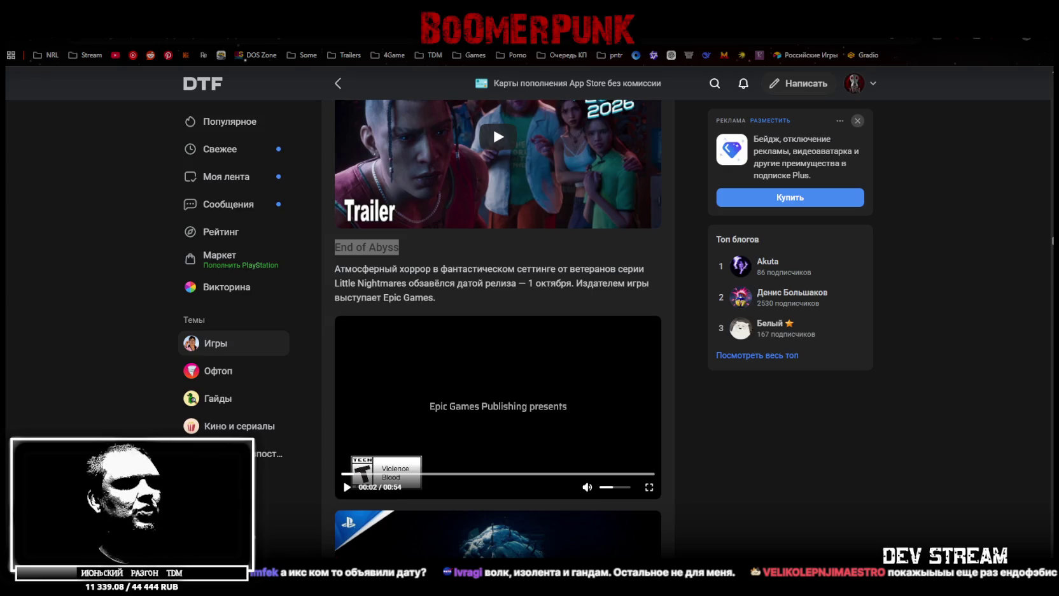
key(alt+Tab)
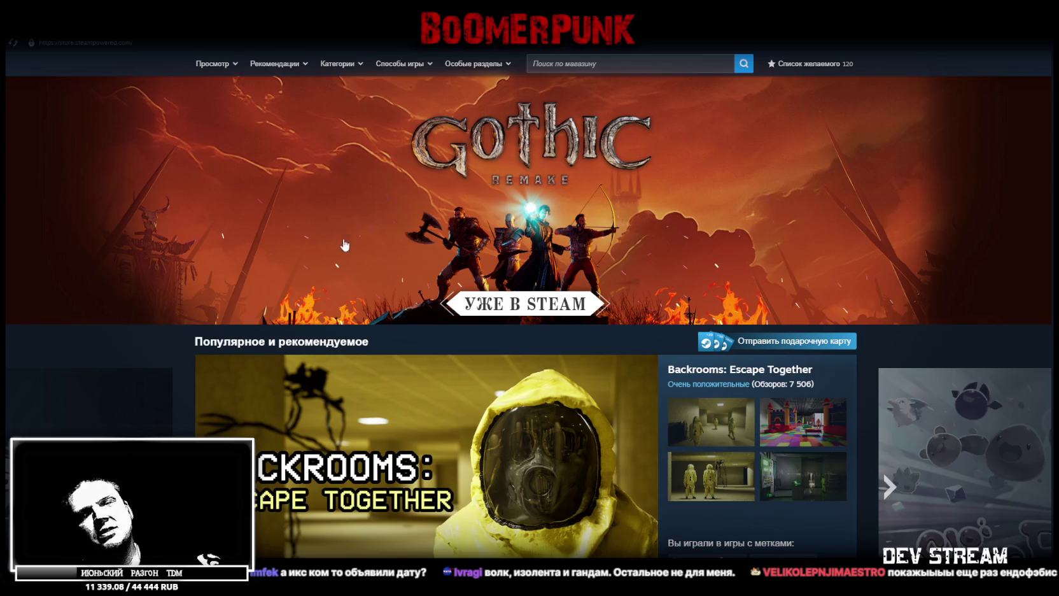
- Open the Gothic 1 Remake Steam store page, skim it, then return to the DTF End of Abyss entry
click(652, 224)
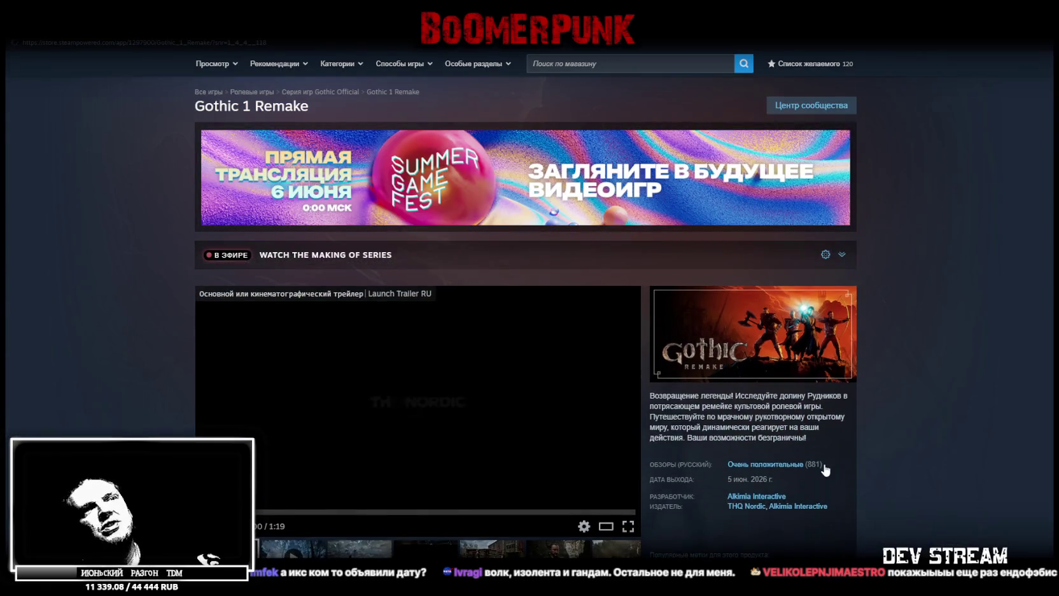
scroll(826, 469, down, 1)
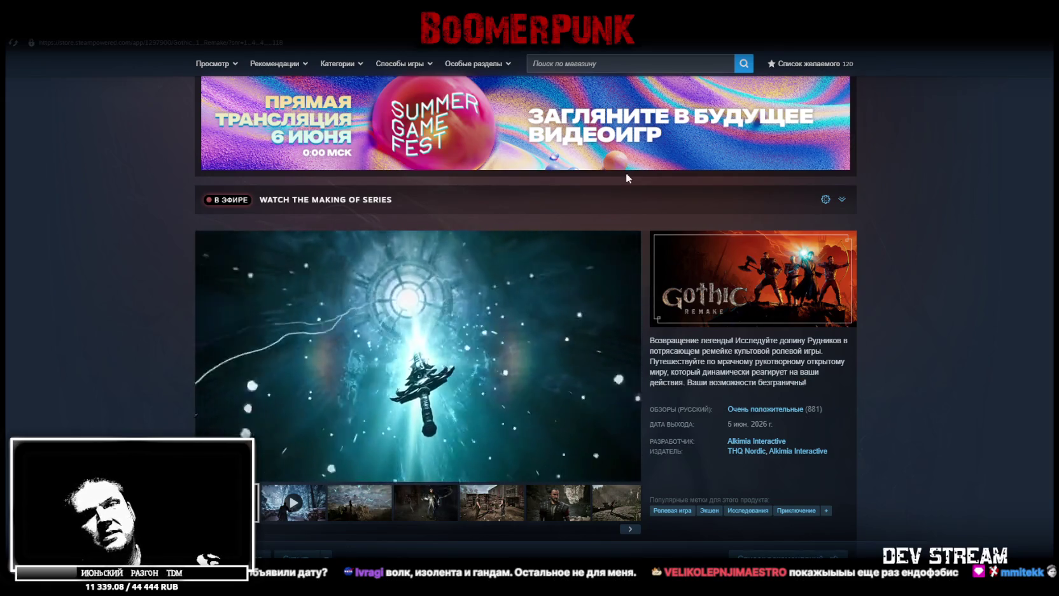
key(alt+Tab)
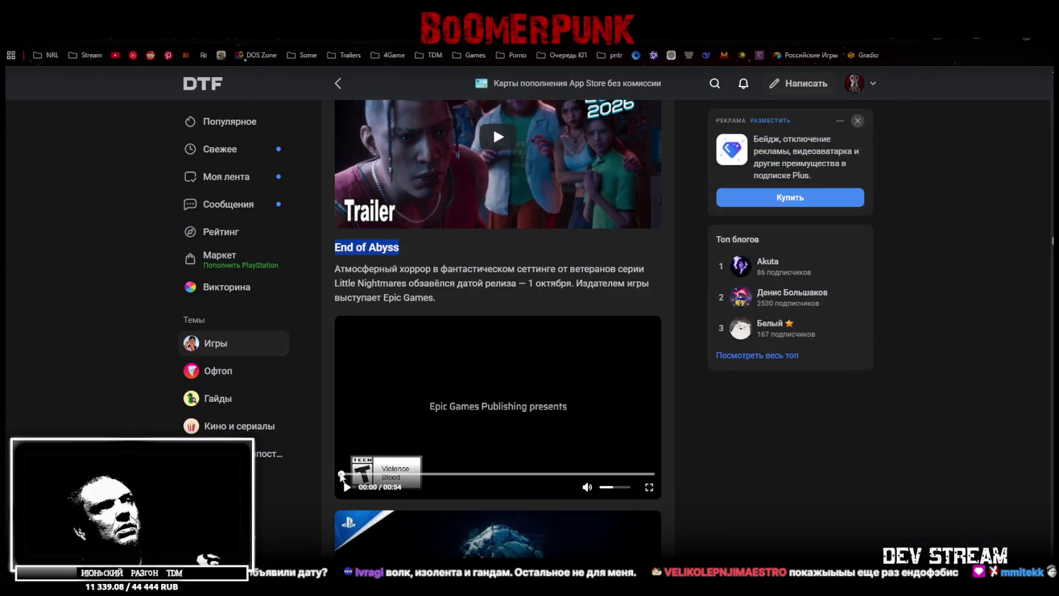
- Restart the End of Abyss trailer from the beginning and play it fullscreen
click(344, 475)
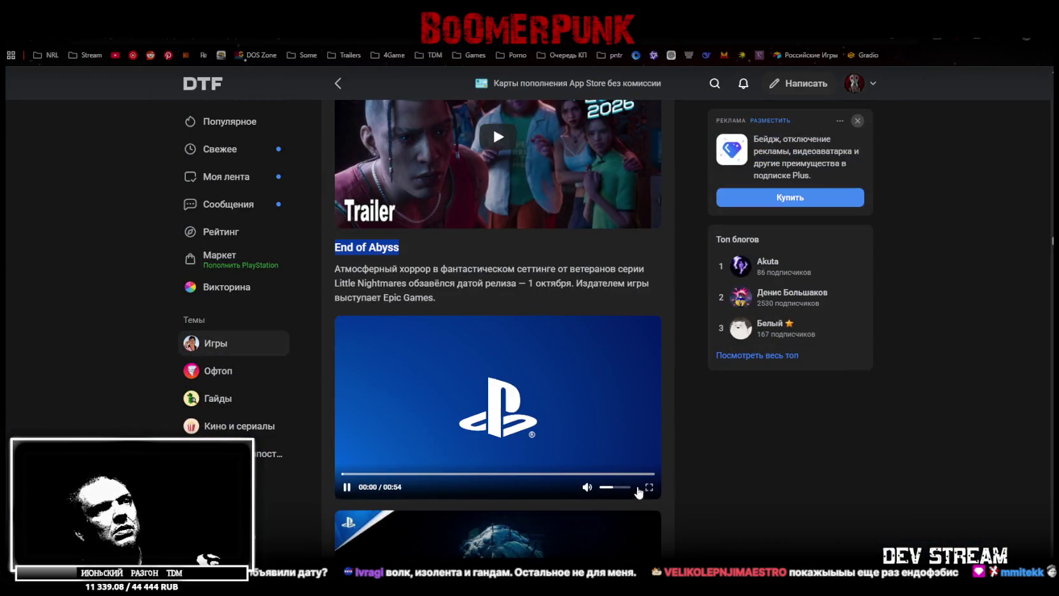
click(649, 487)
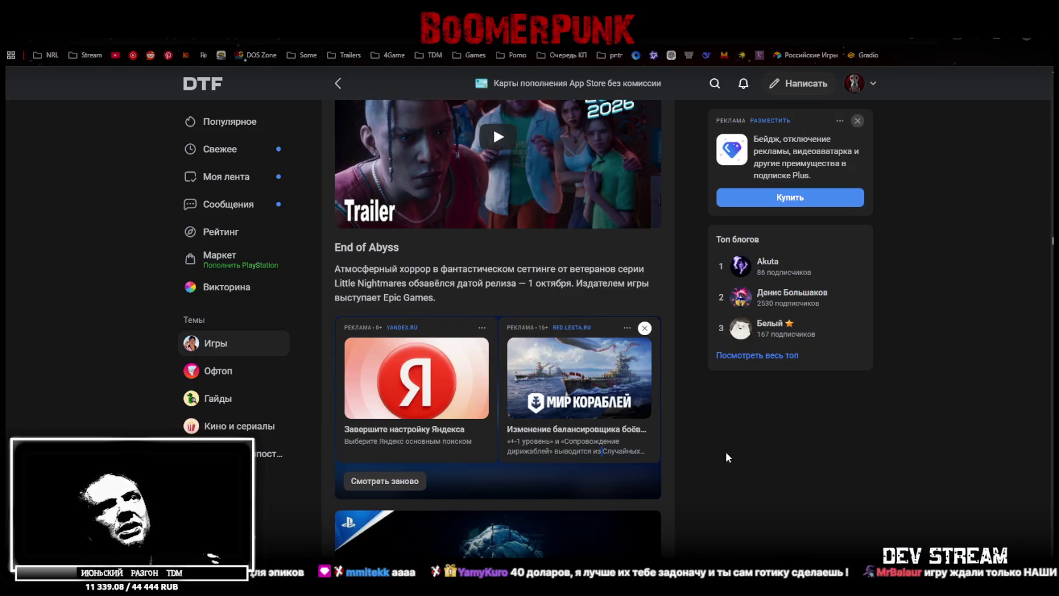
- Scroll down to the RuneScape: Dragonwilds entry, then switch to Unity's Menu00 apartment room scene
scroll(709, 435, down, 1)
scroll(703, 435, down, 2)
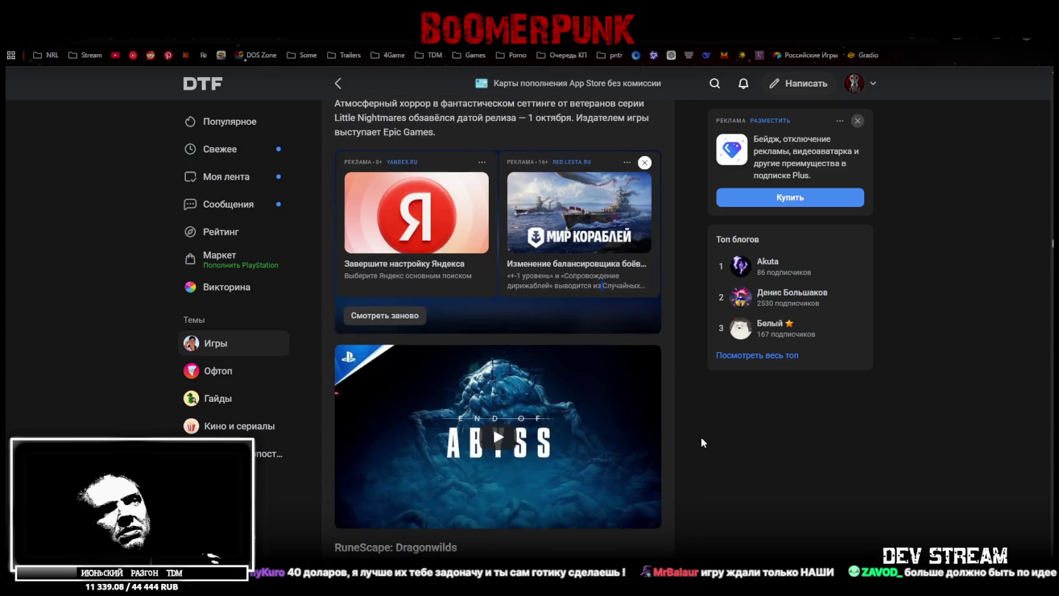
scroll(700, 437, down, 1)
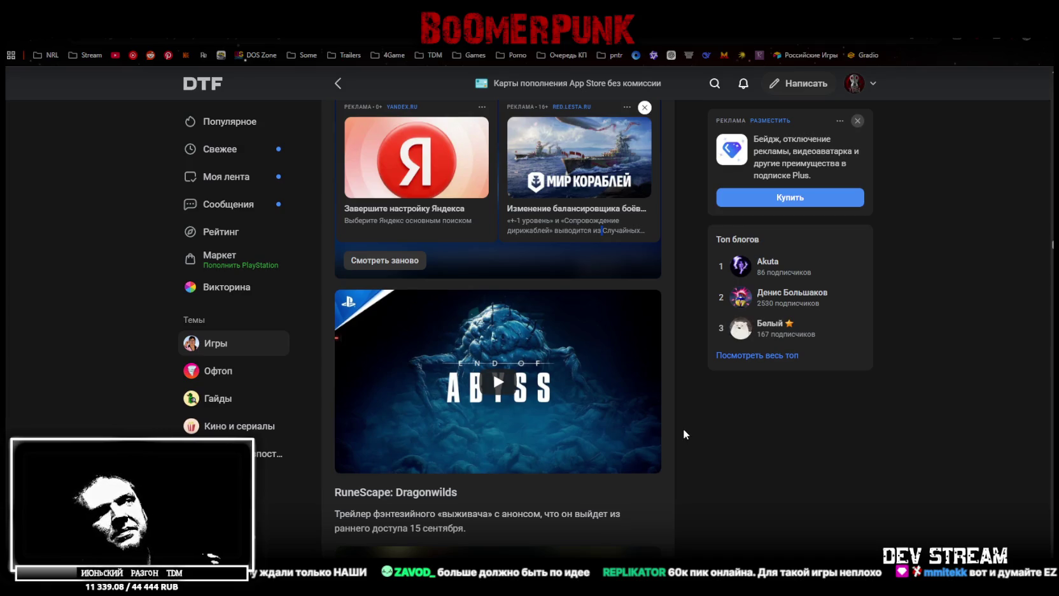
scroll(683, 432, down, 2)
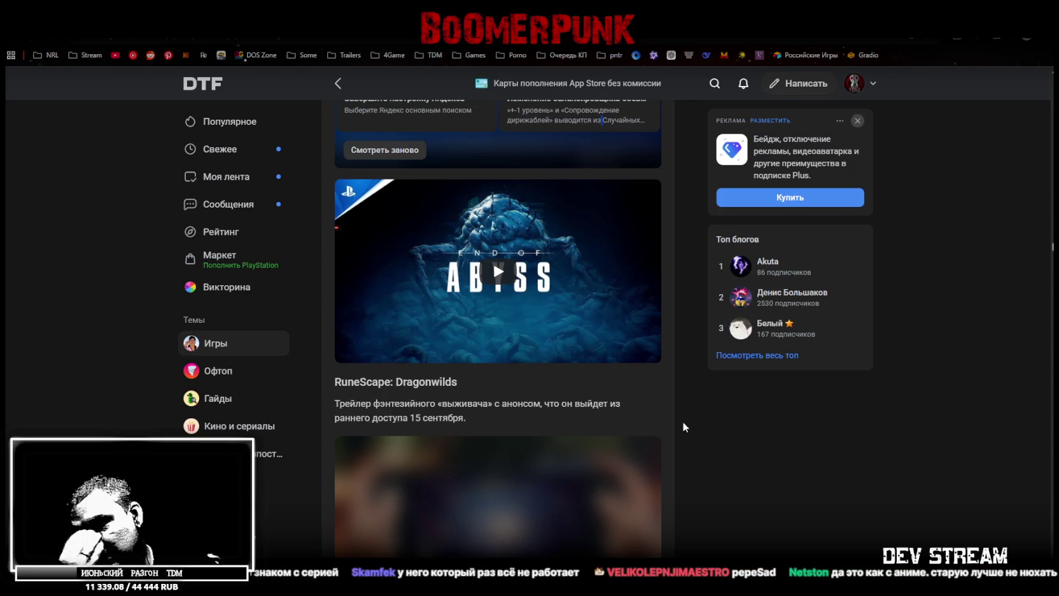
key(alt+Tab)
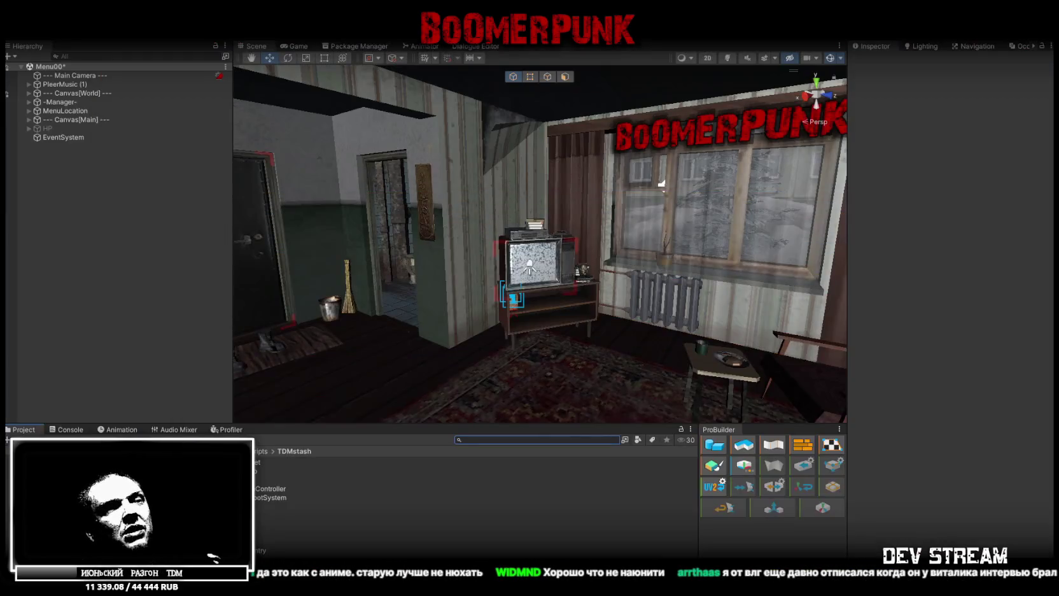
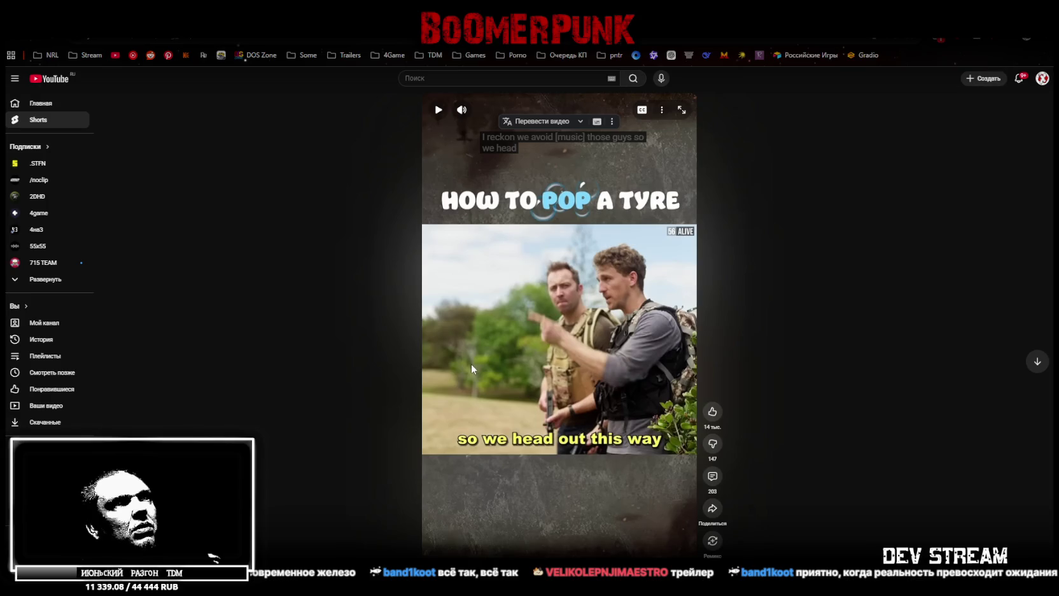
- Start the 'How to Pop a Tyre' Short and request an audio translation of it
click(500, 437)
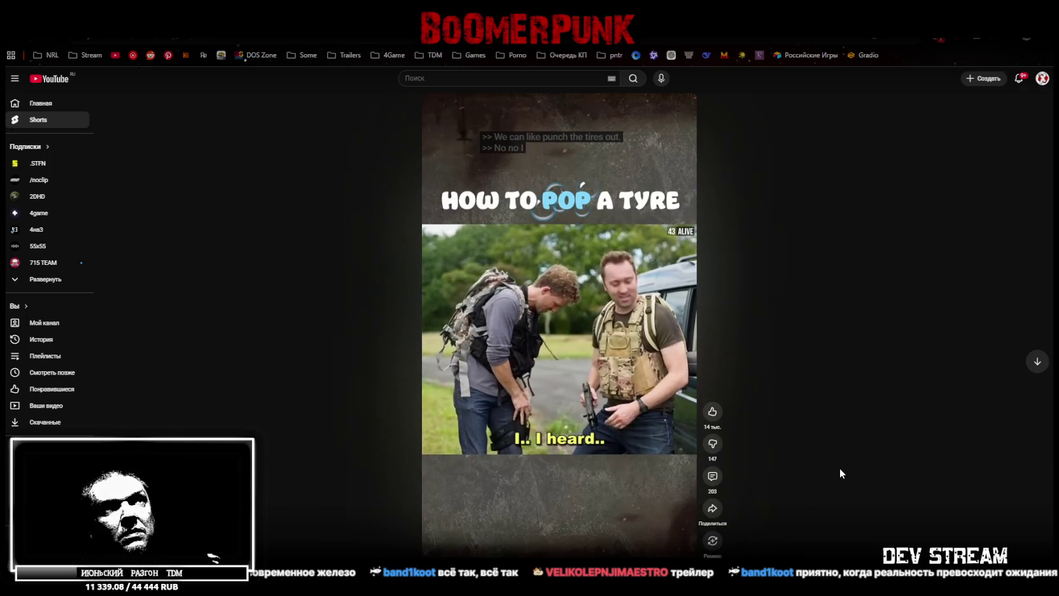
click(546, 131)
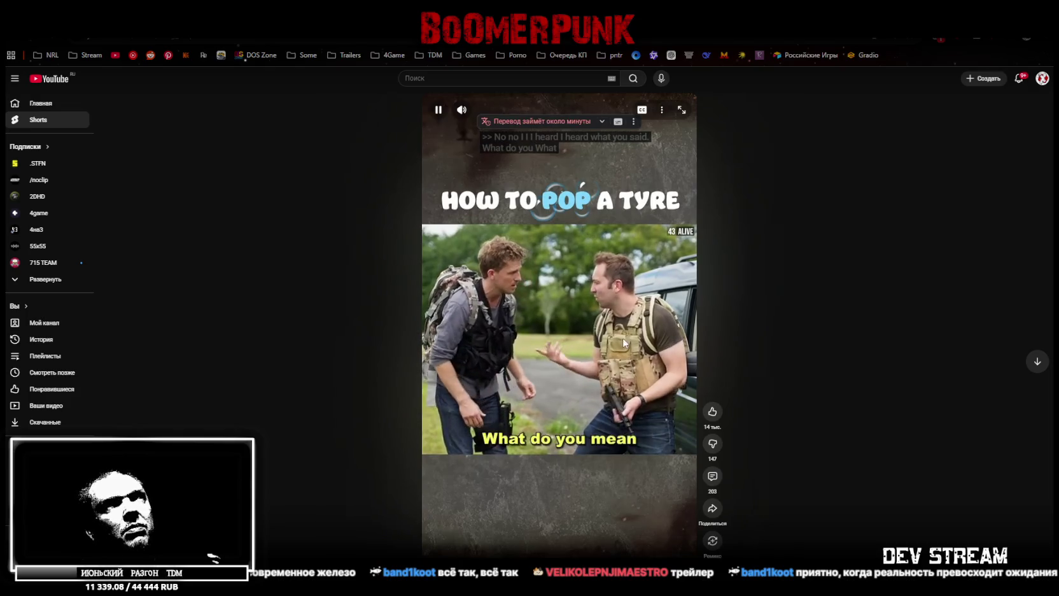
- Pause the Short while the translation prepares and seek back to the 'avoid those guys' scene
click(540, 395)
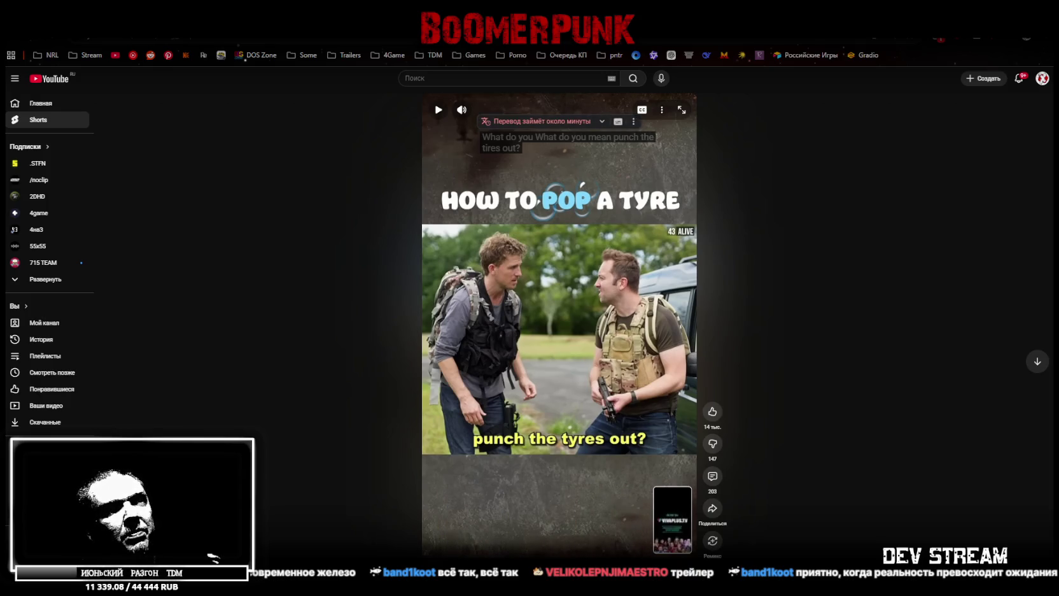
click(445, 555)
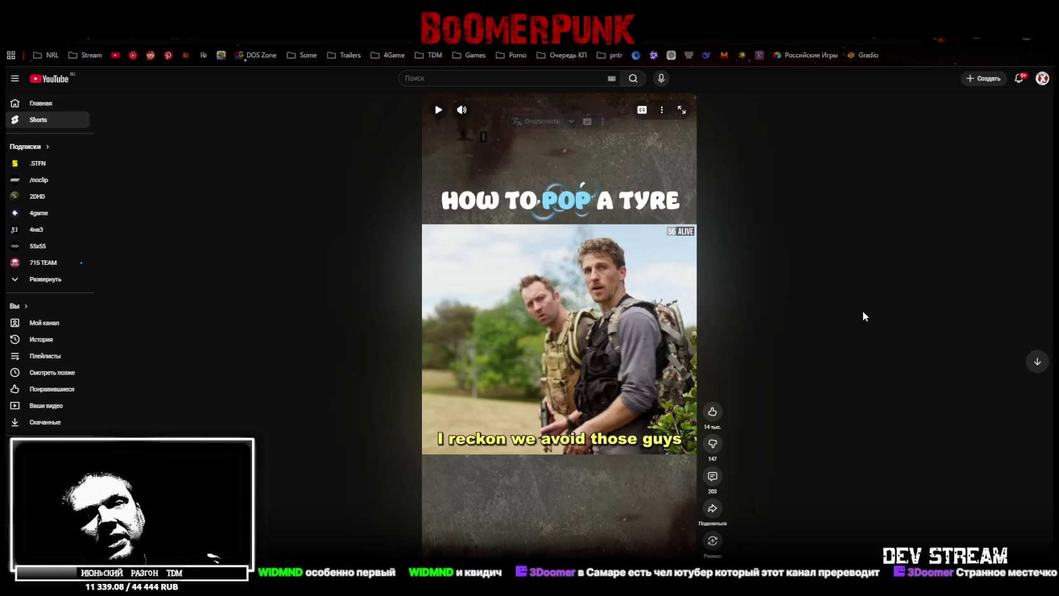
- Resume the tyre Short and let it run to the VIVAPLUS.TV promo card
click(539, 335)
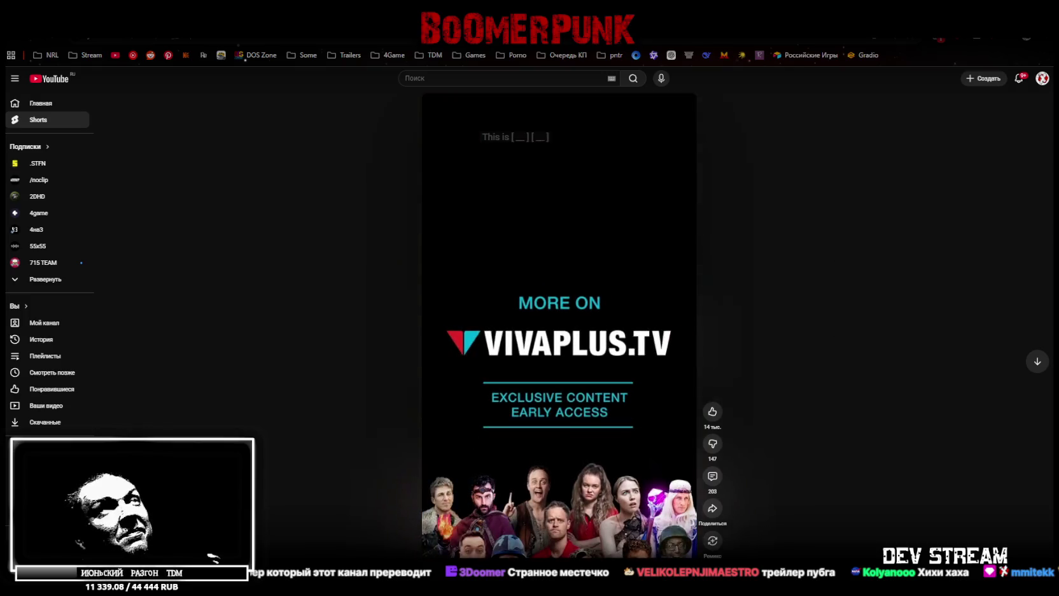
- Switch from the YouTube browser over to the Unity editor
key(alt+Tab)
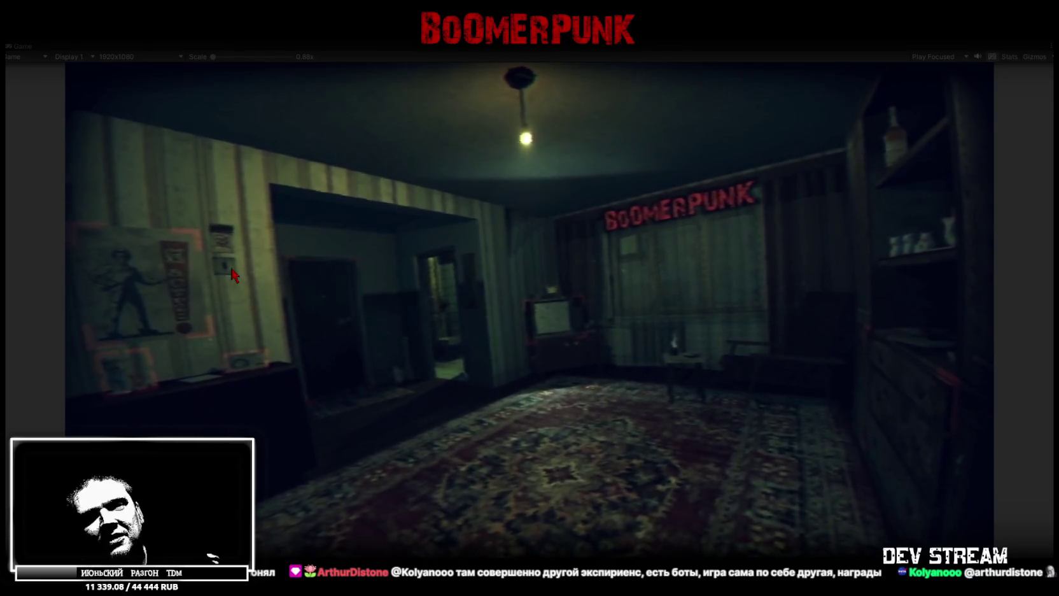
- Move from the BOOMERPUNK apartment room into the game's menu hallway
click(337, 326)
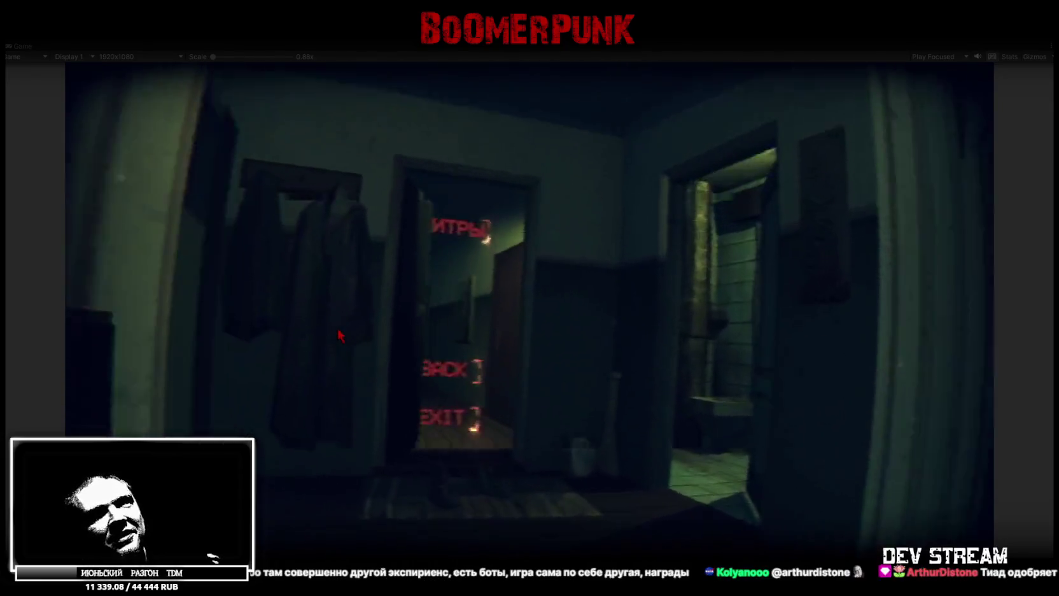
- Return to the room, exit Play mode to the Menu00 editor, and minimize Unity
key(Escape)
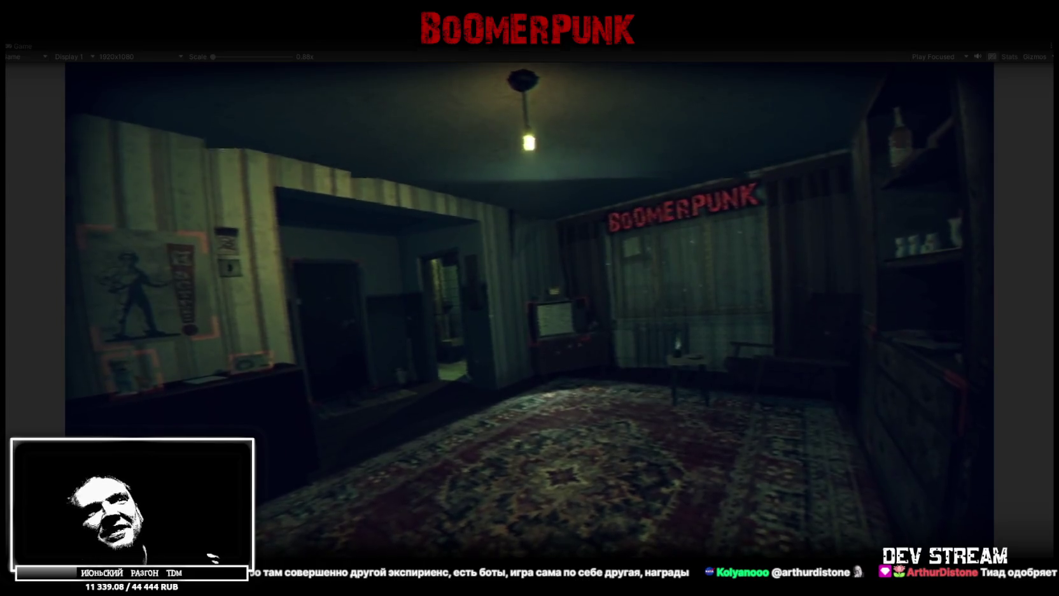
key(Escape)
key(ctrl+p)
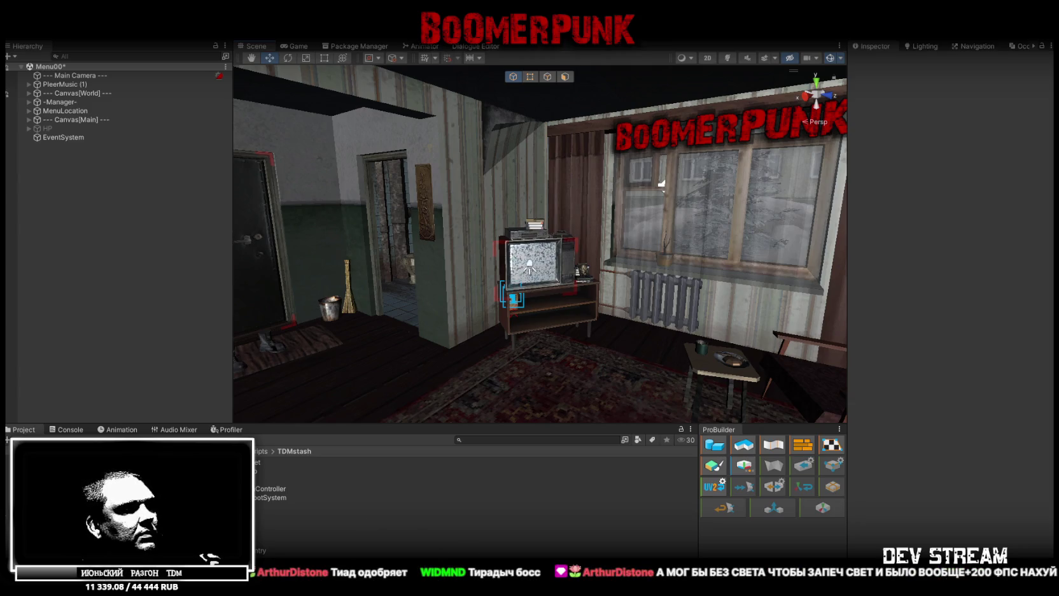
key(super+d)
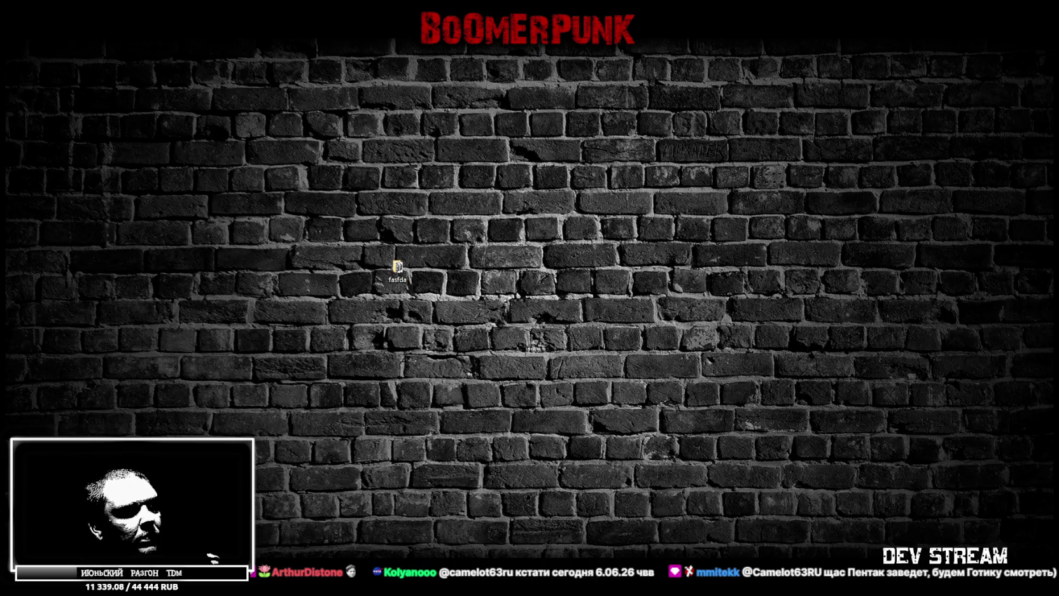
- Switch to Blockbench and orbit the Mayak model to view it from above
key(alt+Tab)
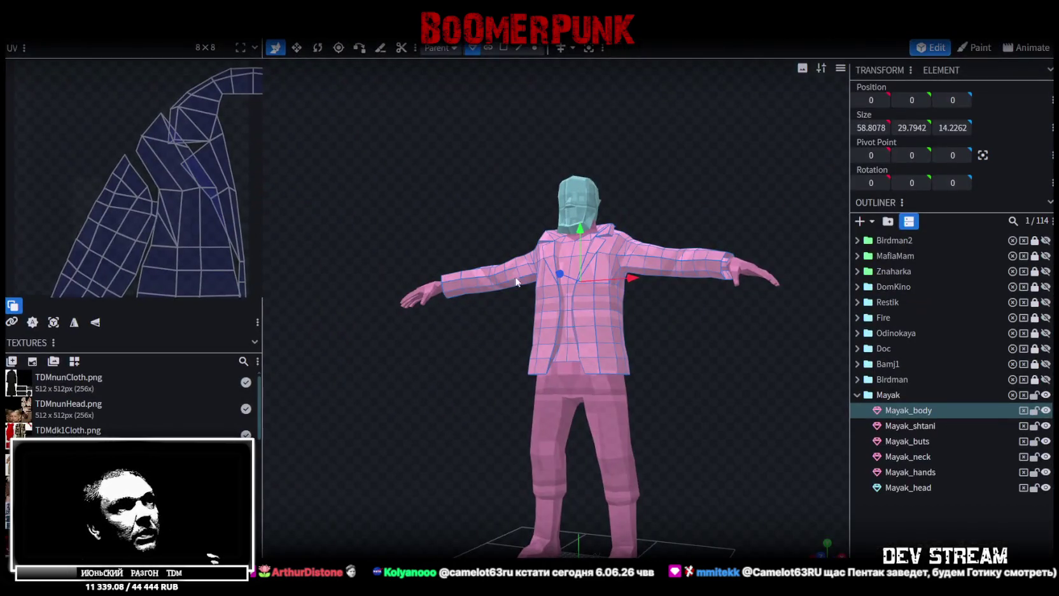
drag(516, 271, 559, 495)
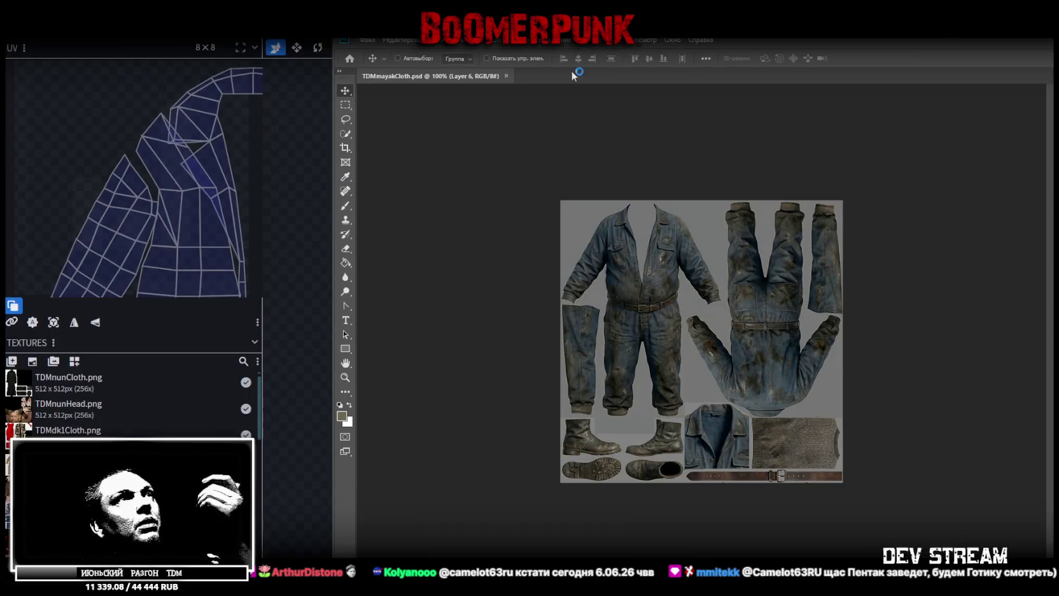
- Maximize Photoshop on TDMmayakCloth.psd, then go back to the Mayak model in Blockbench
double_click(703, 46)
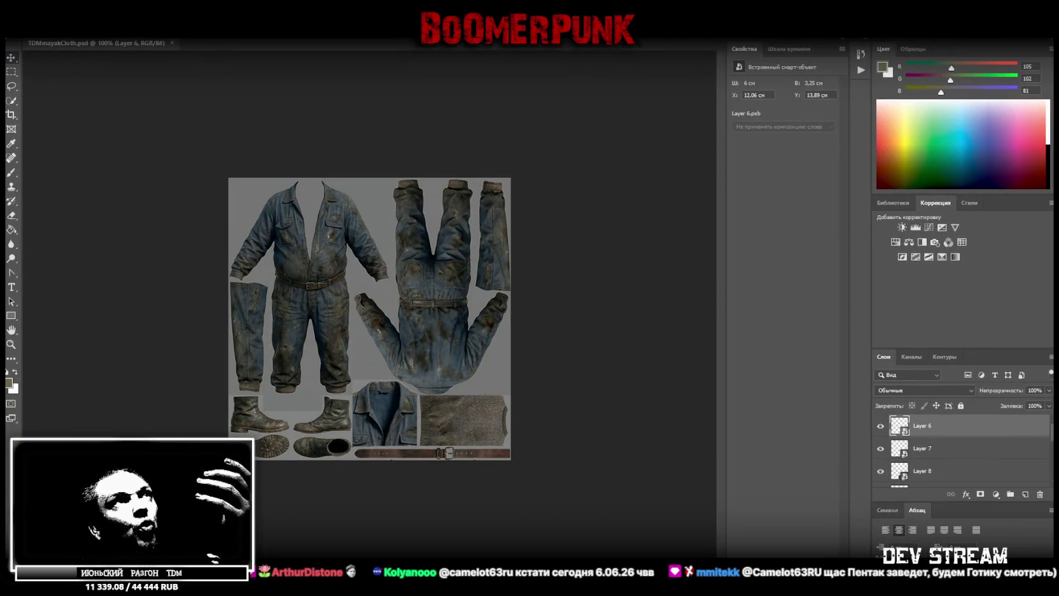
key(alt+Tab)
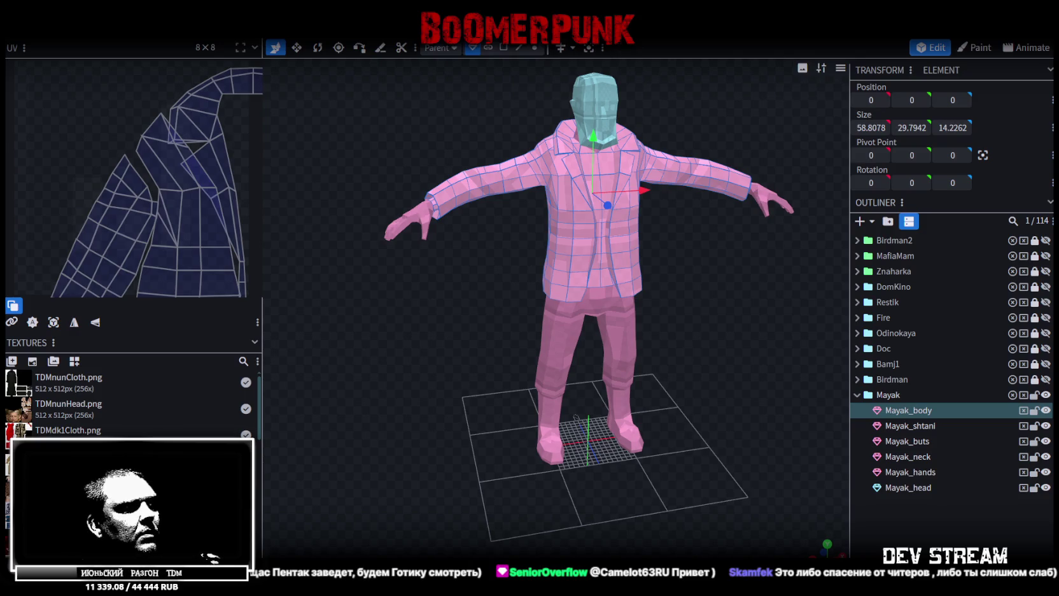
- Show the TDMmayakHead.psd hands document in Photoshop, then minimize to the desktop
key(alt+Tab)
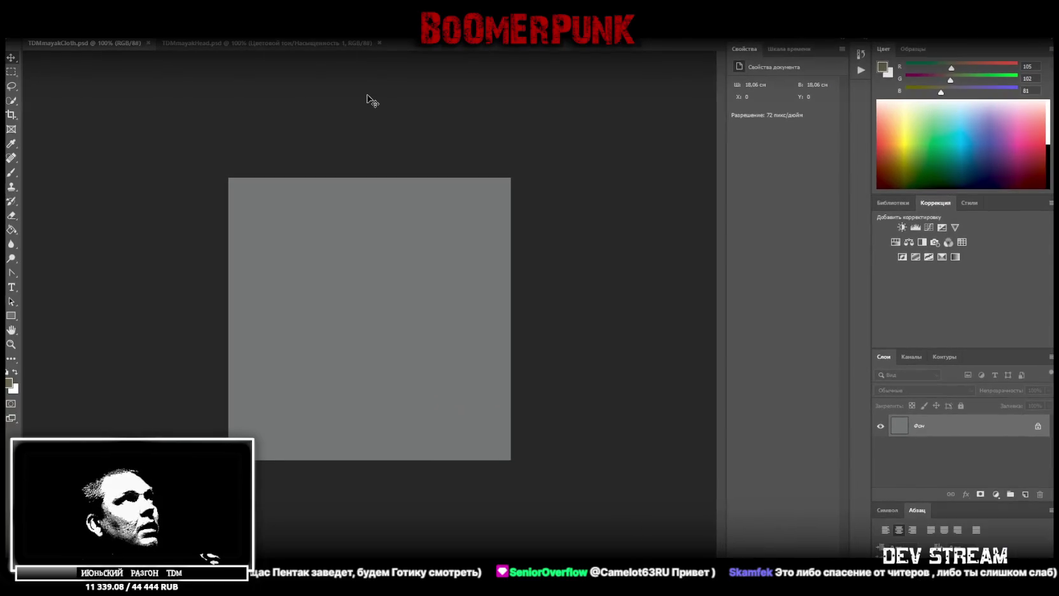
click(203, 43)
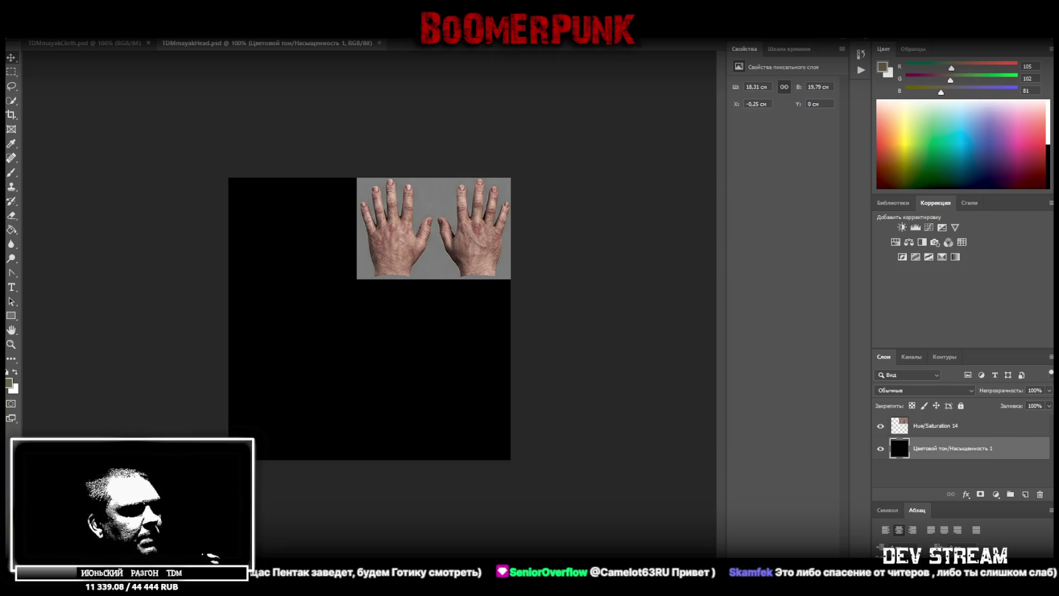
key(super+d)
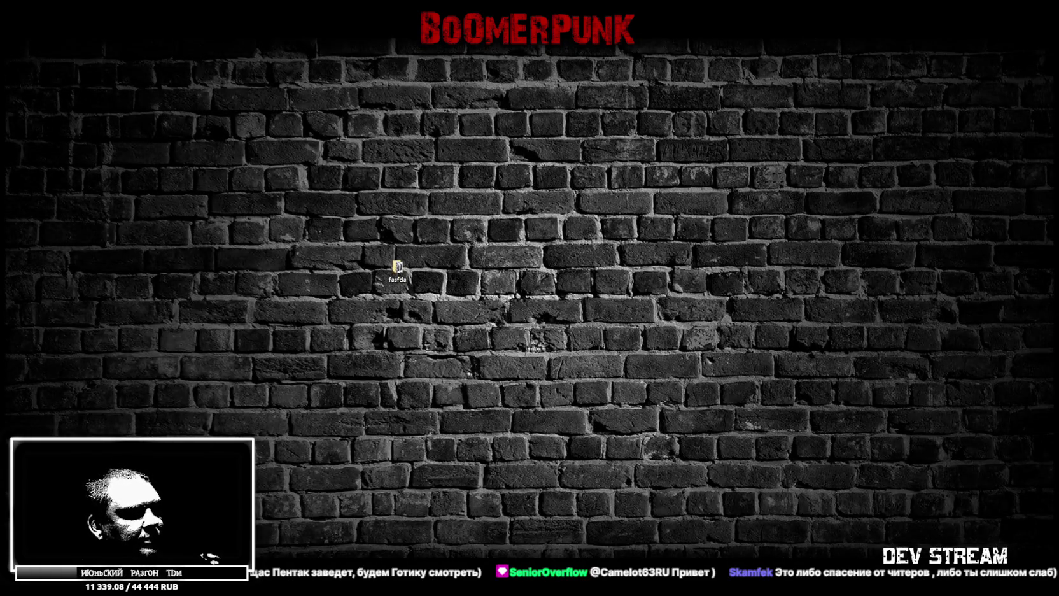
- Restore Photoshop with the TDMmayakHead.psd hands texture on black
key(super+d)
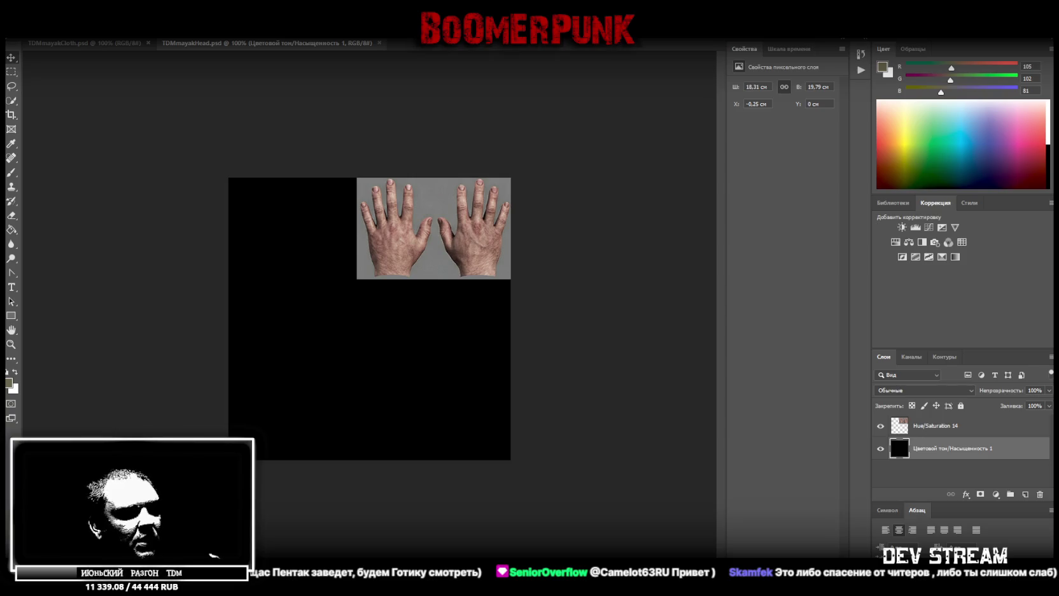
- Drop the generated head-and-beard image onto the black canvas and hide the Hue/Saturation 14 layer
drag(422, 475, 344, 360)
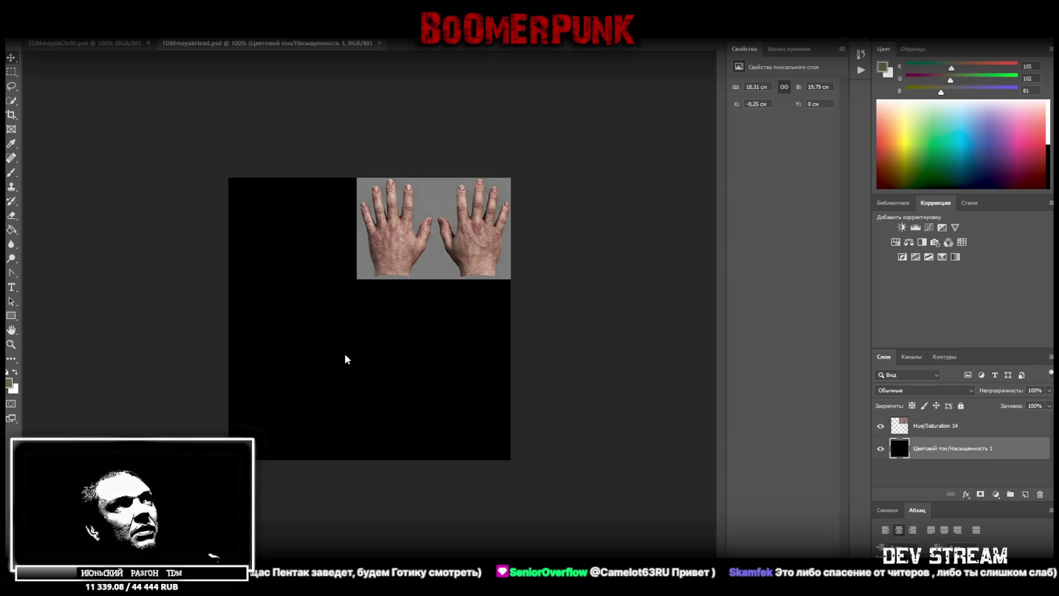
click(881, 426)
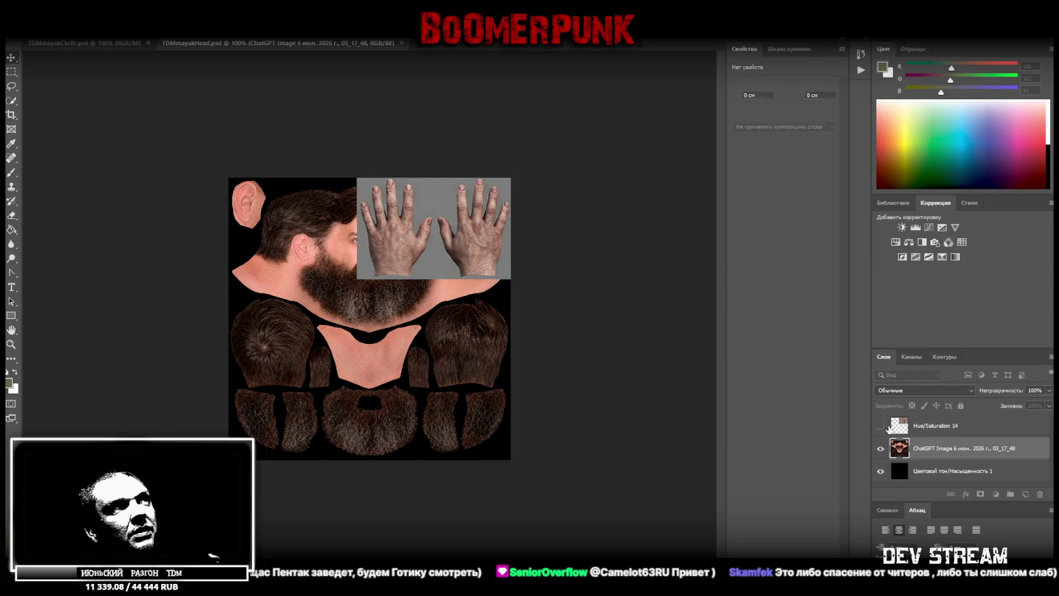
- Zoom in to inspect the head texture, then enlarge it leftward and shift it right and down
click(11, 344)
click(263, 365)
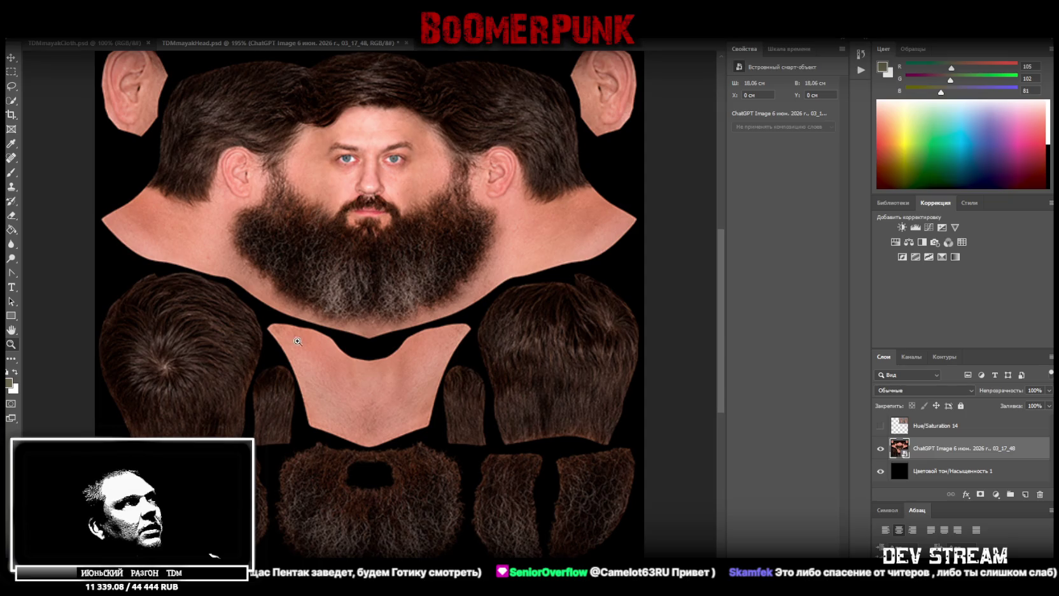
alt+click(363, 332)
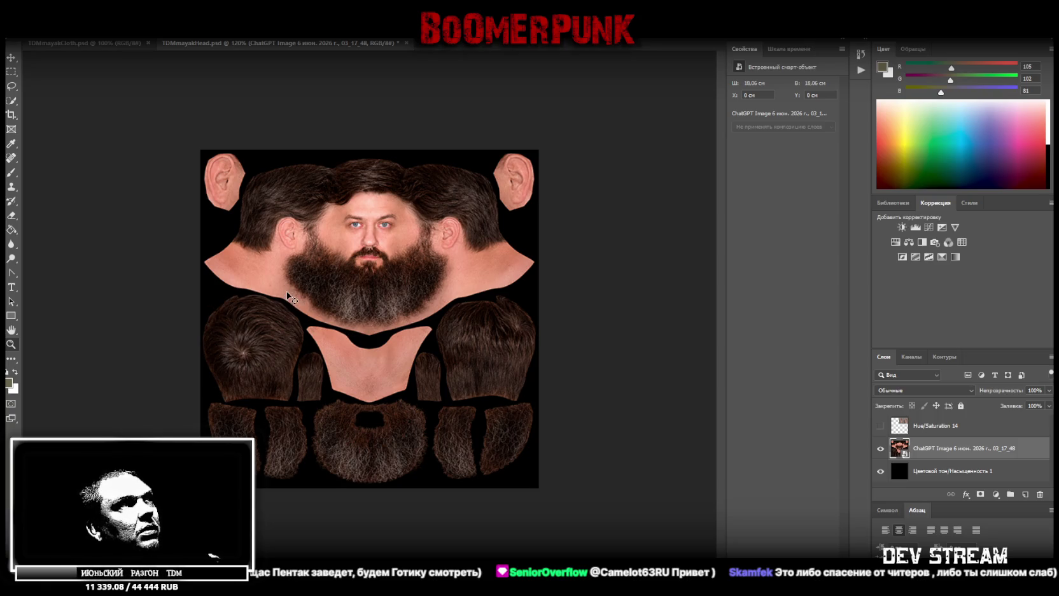
key(ctrl+t)
drag(201, 319, 121, 309)
drag(317, 232, 351, 255)
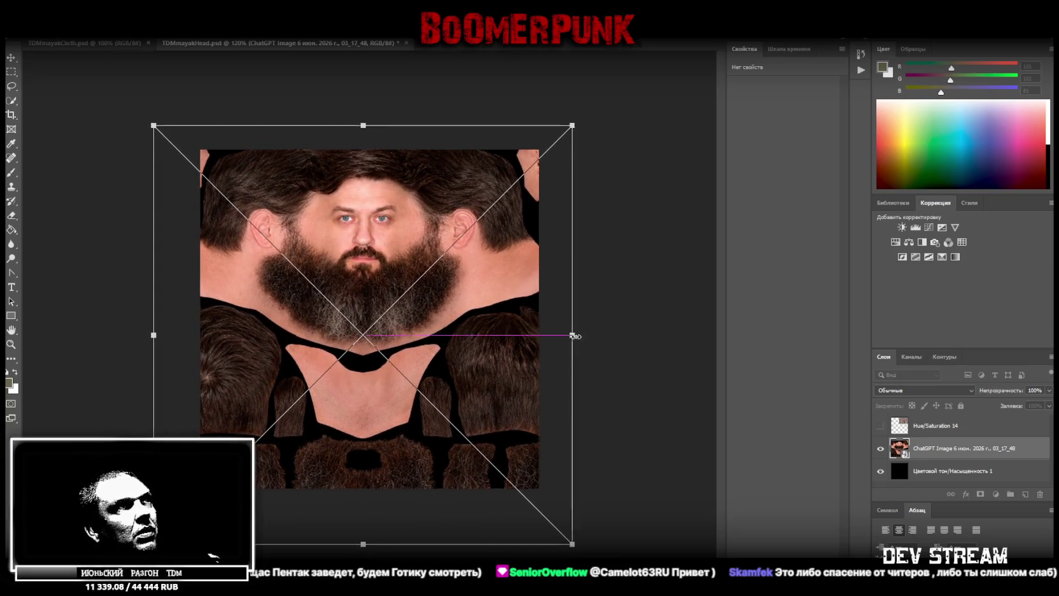
- Enlarge the head texture further to the right, centre it lower, and commit the transform
drag(570, 335, 673, 335)
drag(609, 322, 563, 370)
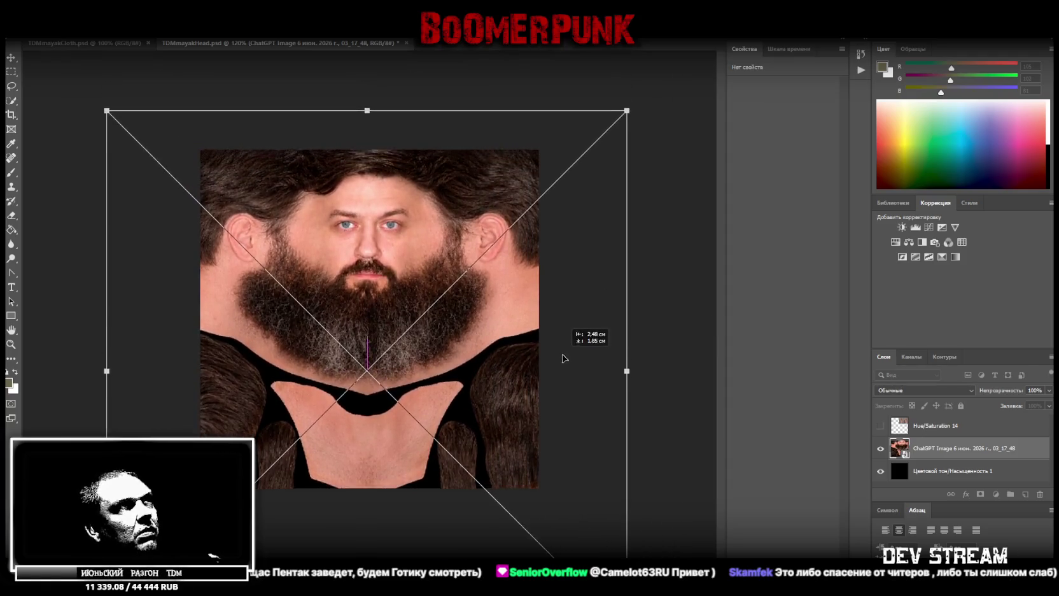
drag(562, 370, 544, 332)
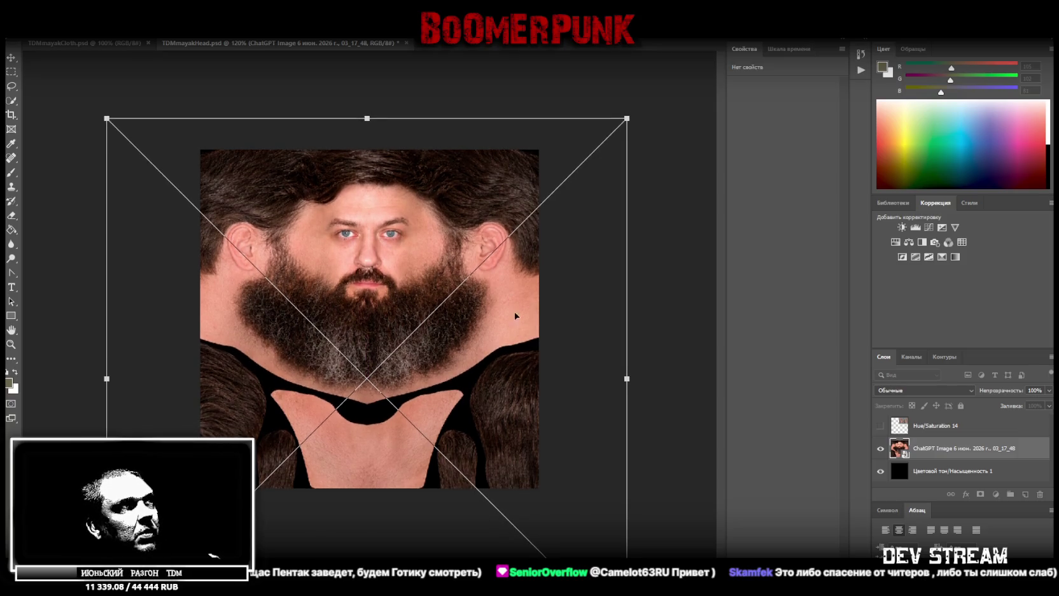
drag(488, 245, 485, 354)
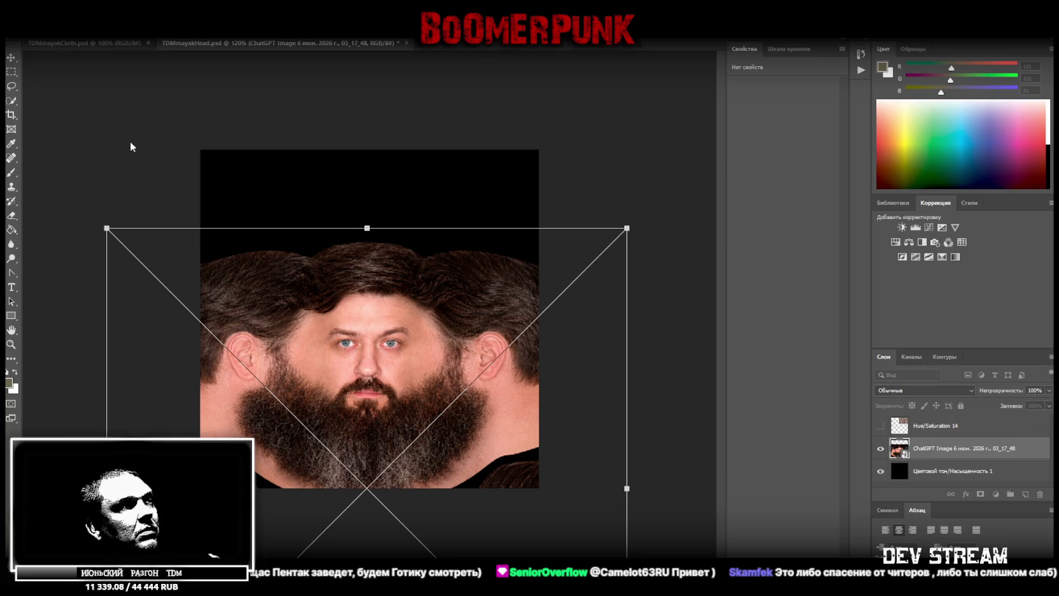
click(12, 61)
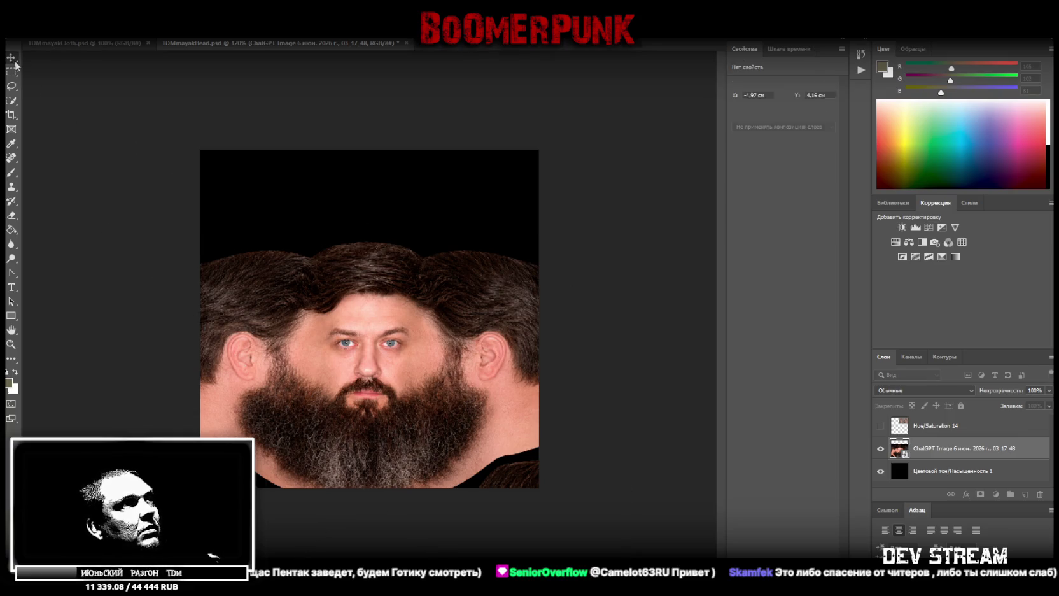
- Duplicate the ChatGPT Image layer and shift the copy up and to the right
right_click(926, 453)
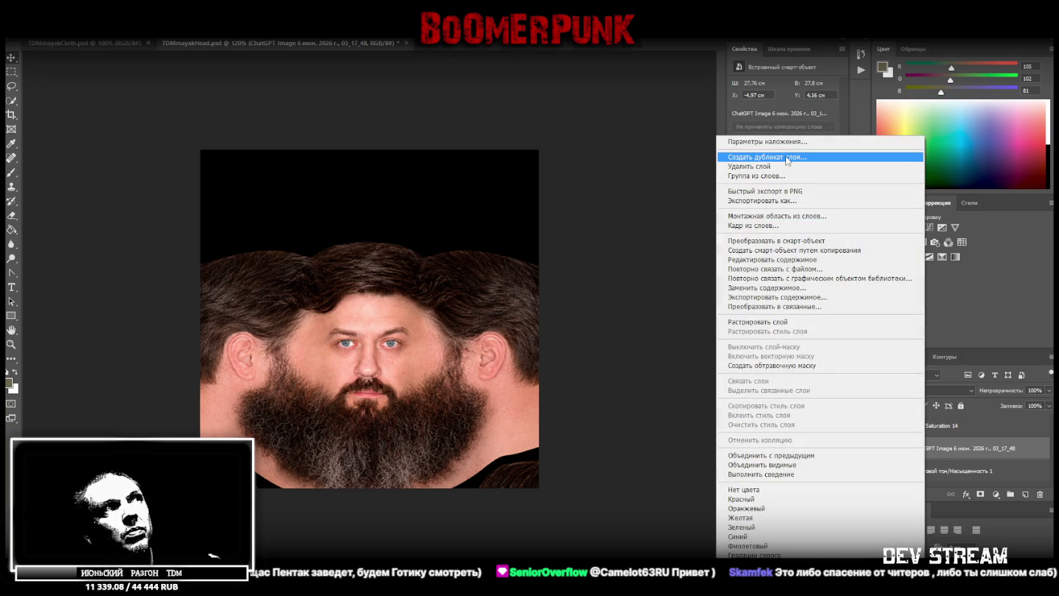
click(787, 157)
key(Return)
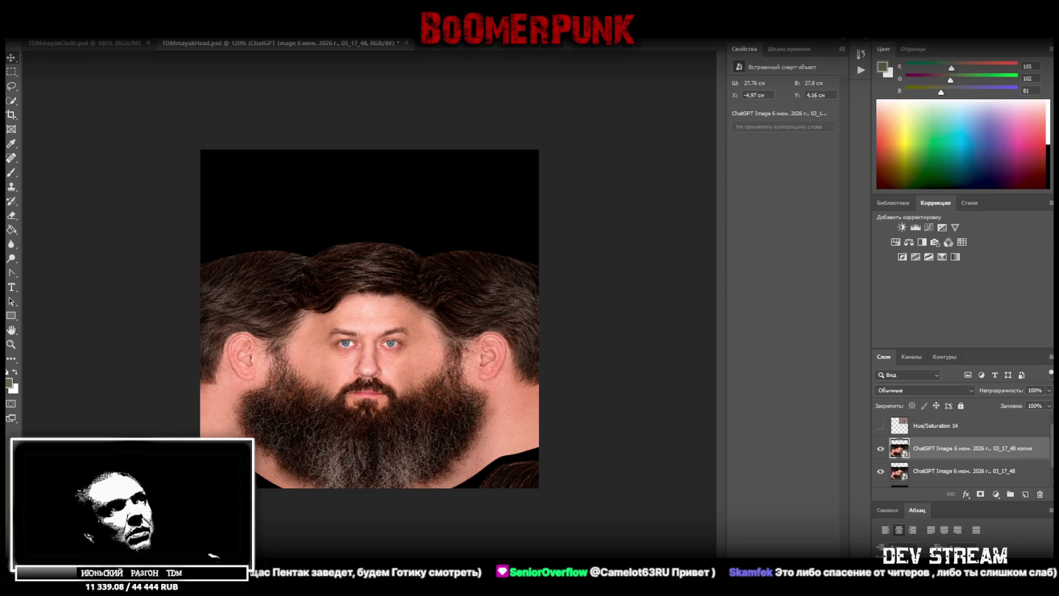
key(ctrl+t)
mouse_move(353, 336)
mouse_down()
mouse_move(418, 268)
mouse_move(480, 141)
mouse_up()
- Apply the duplicate's position and trace the back-of-head hair patch with the Polygonal Lasso
key(Return)
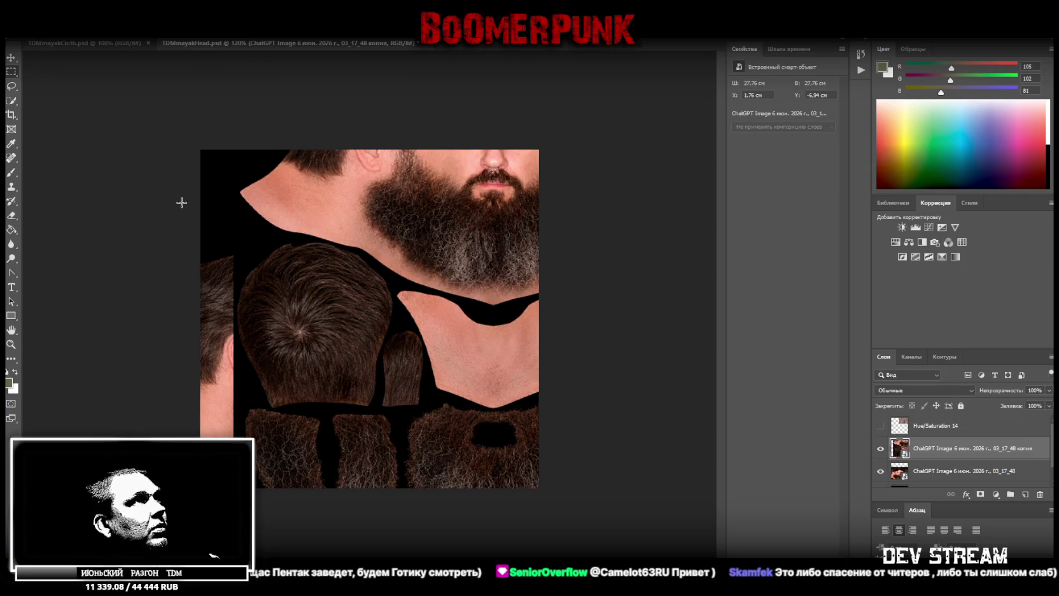
right_click(12, 86)
click(70, 97)
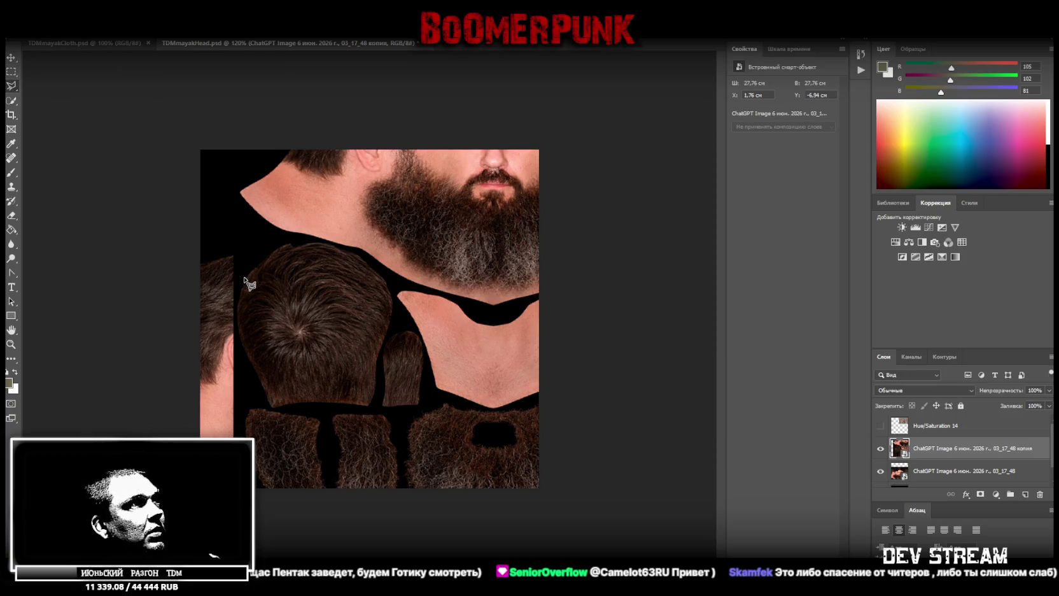
click(241, 277)
click(280, 241)
click(318, 239)
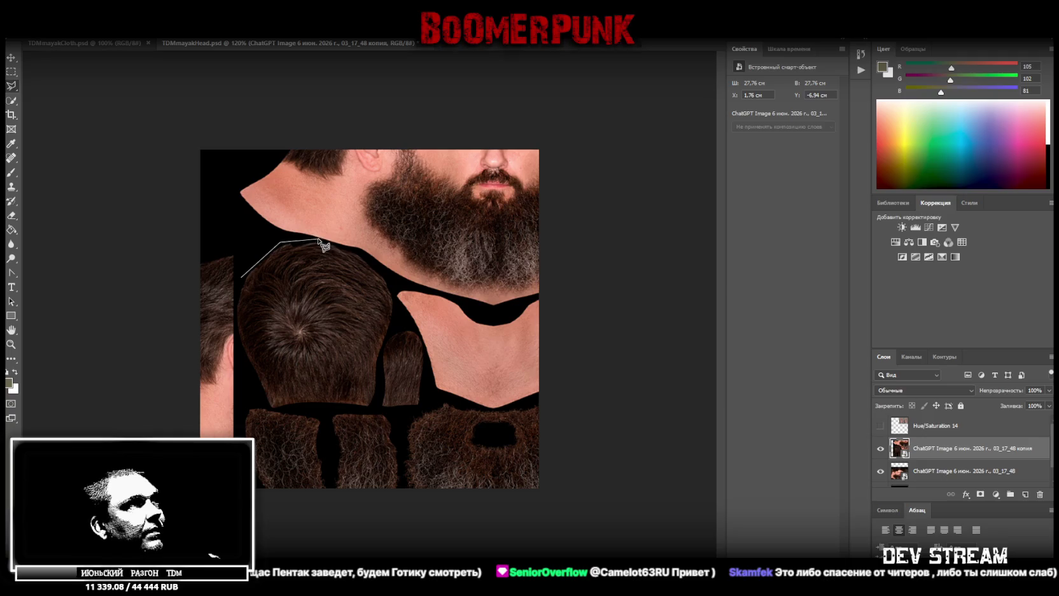
click(364, 253)
click(392, 286)
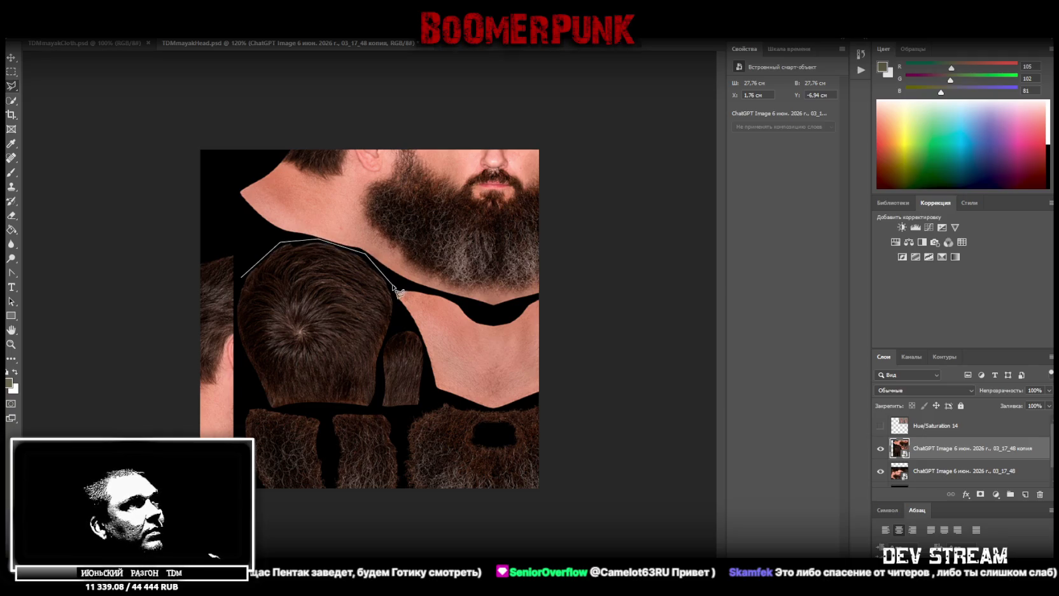
click(392, 334)
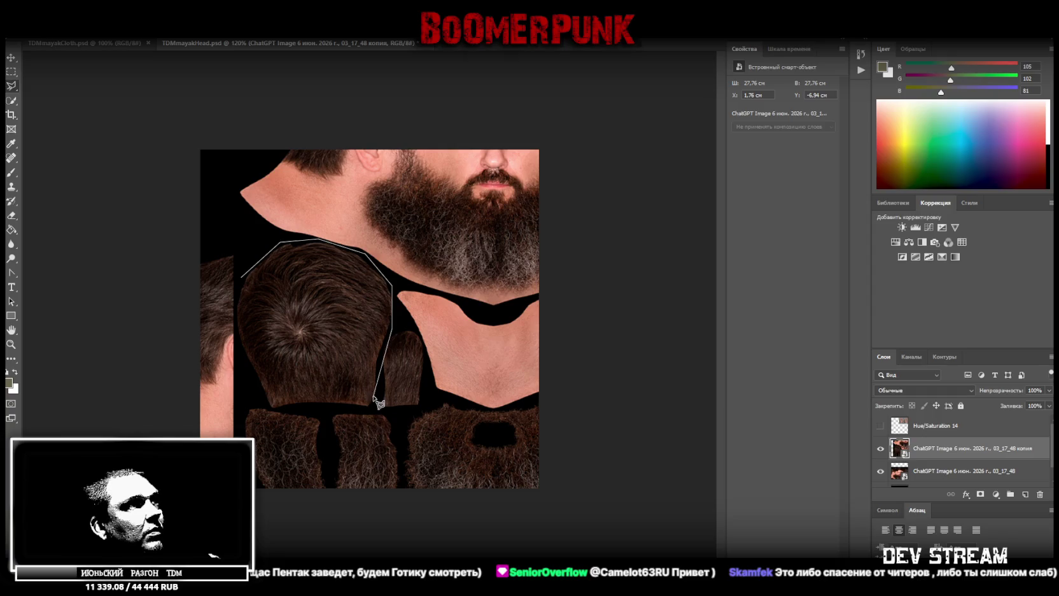
click(381, 357)
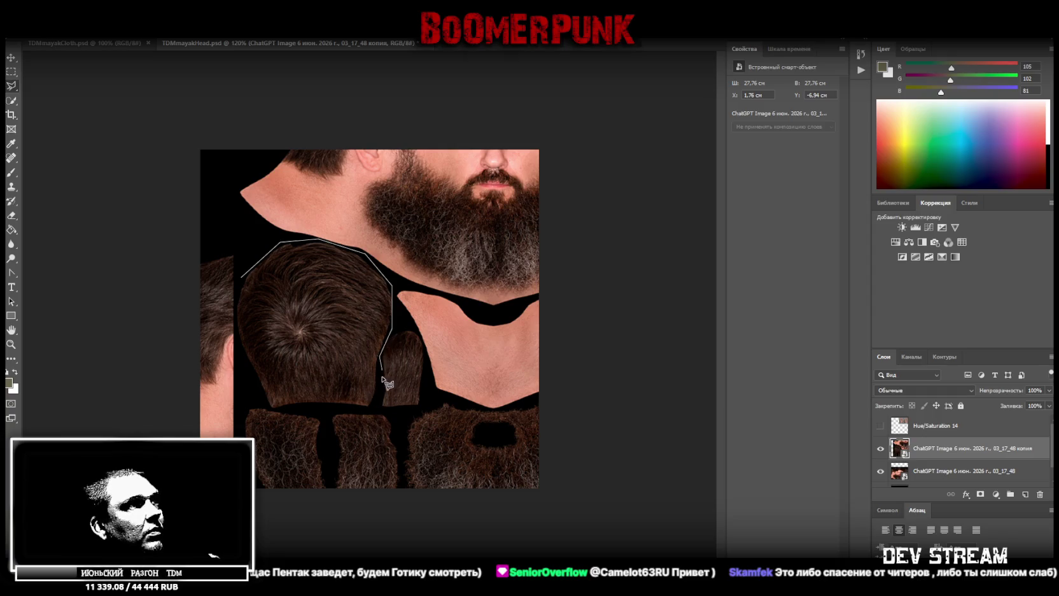
click(371, 409)
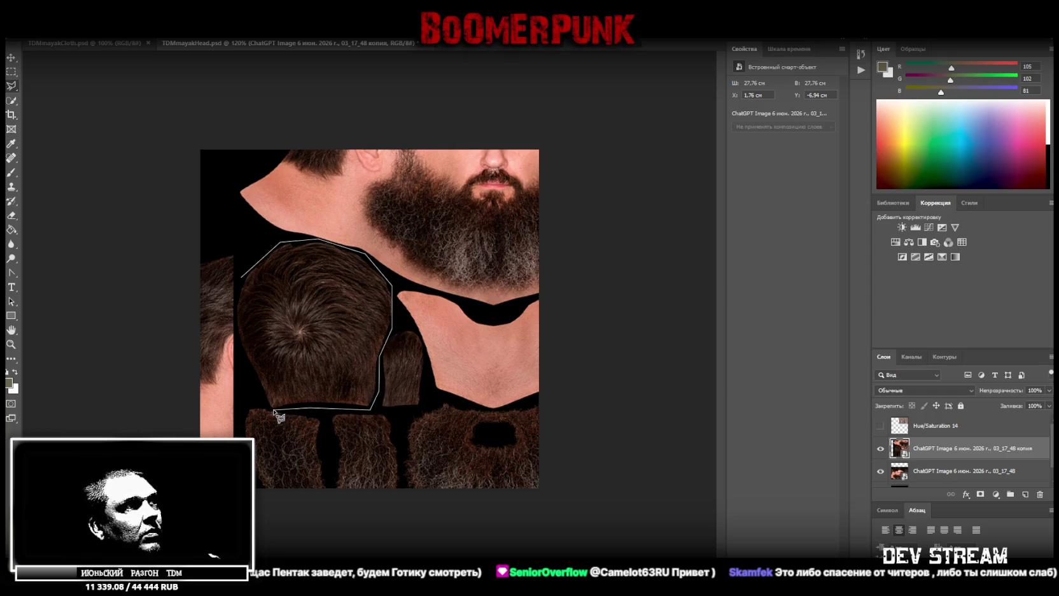
click(234, 317)
click(242, 282)
- Copy the hair patch to a new layer, delete the temporary duplicate, and make it a Smart Object
right_click(292, 293)
click(379, 369)
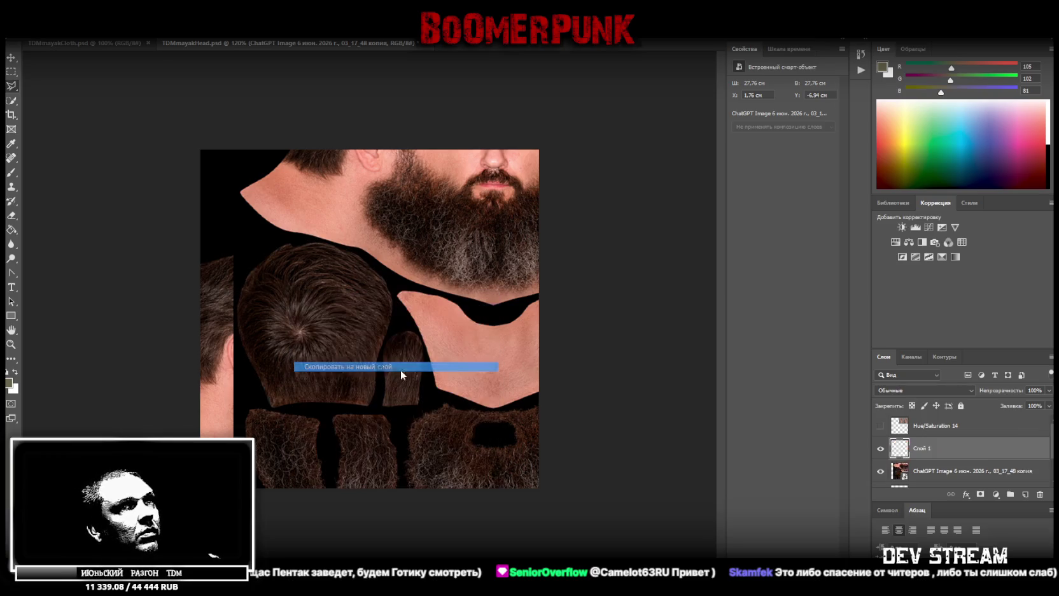
click(929, 471)
key(Delete)
right_click(932, 453)
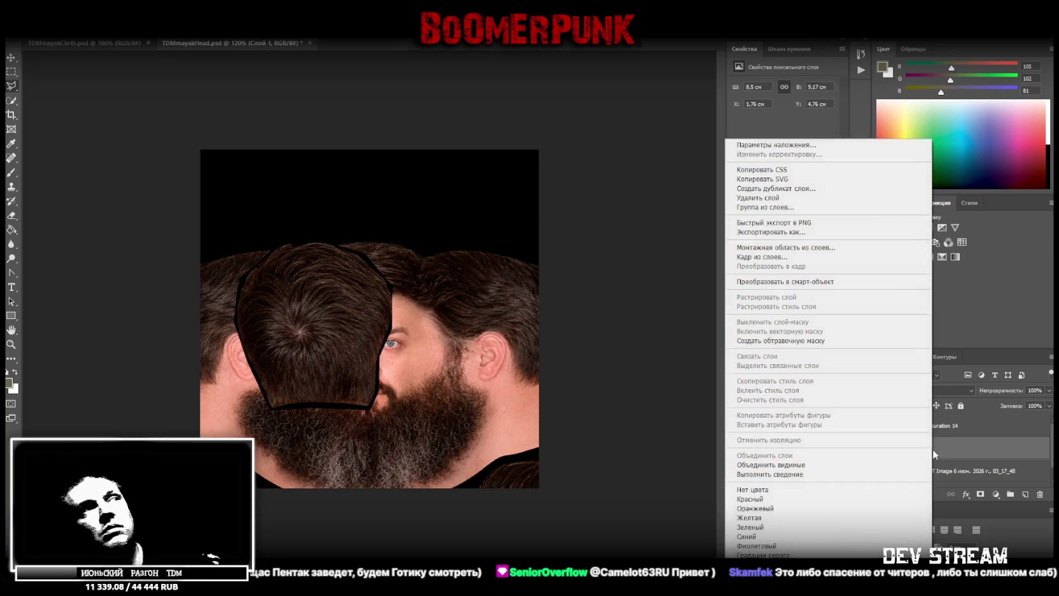
click(827, 281)
- Rotate, flip vertically, shrink and move the hair patch to the top-left corner, then select the face layer
key(ctrl+t)
mouse_move(350, 219)
mouse_down()
mouse_move(268, 167)
mouse_move(209, 317)
mouse_move(307, 282)
mouse_up()
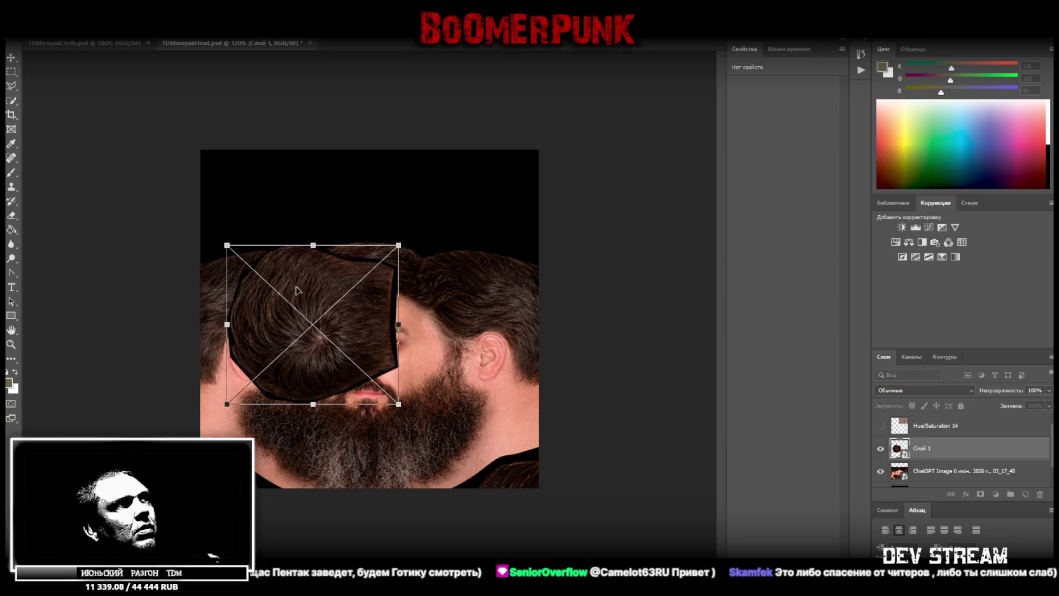
right_click(307, 283)
click(379, 418)
drag(307, 284, 280, 189)
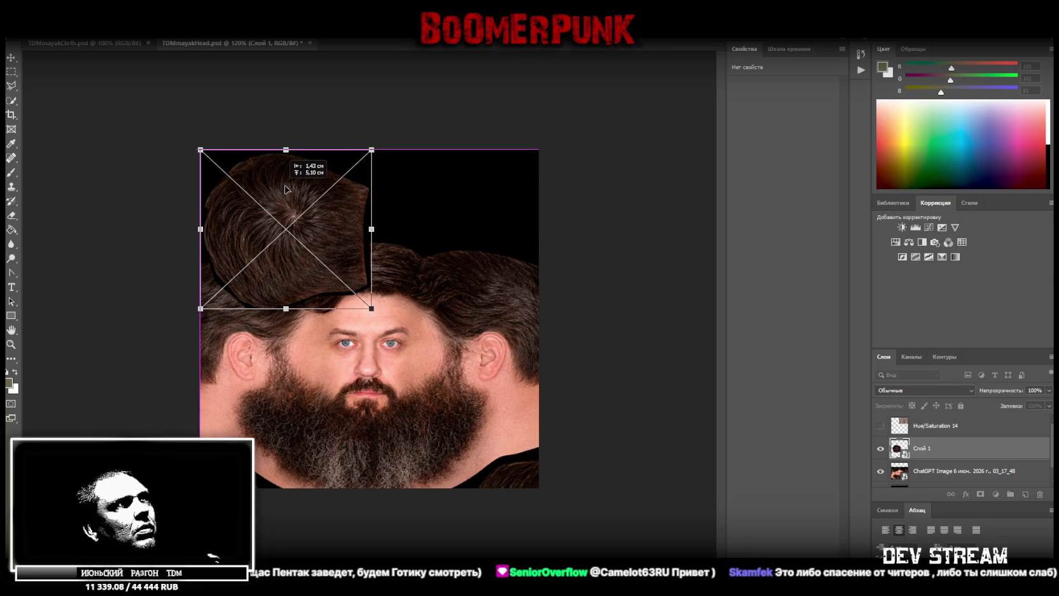
mouse_move(286, 310)
mouse_down()
mouse_move(286, 259)
mouse_move(261, 231)
mouse_up()
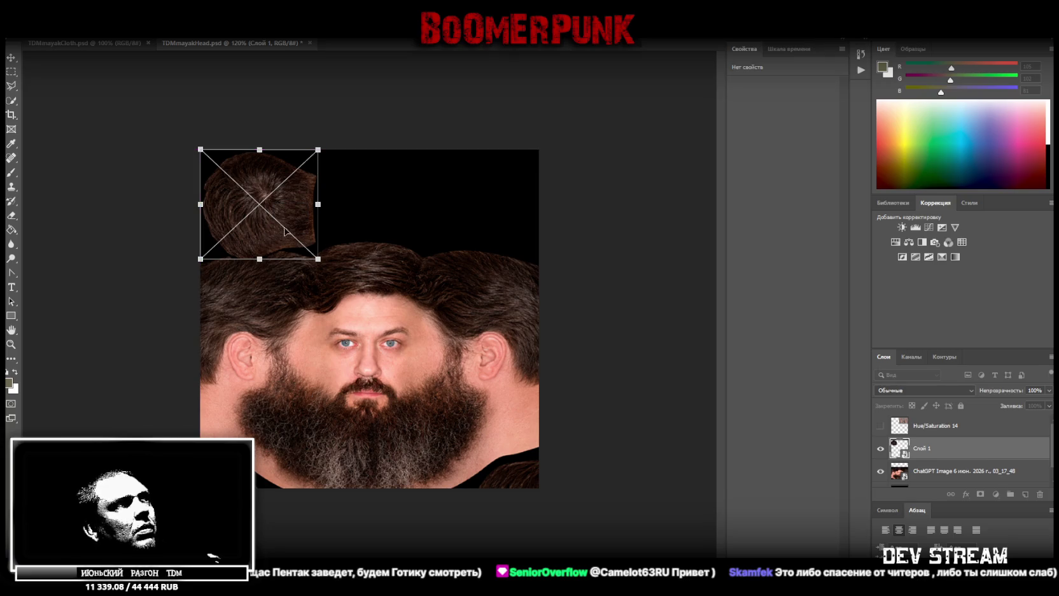
key(Return)
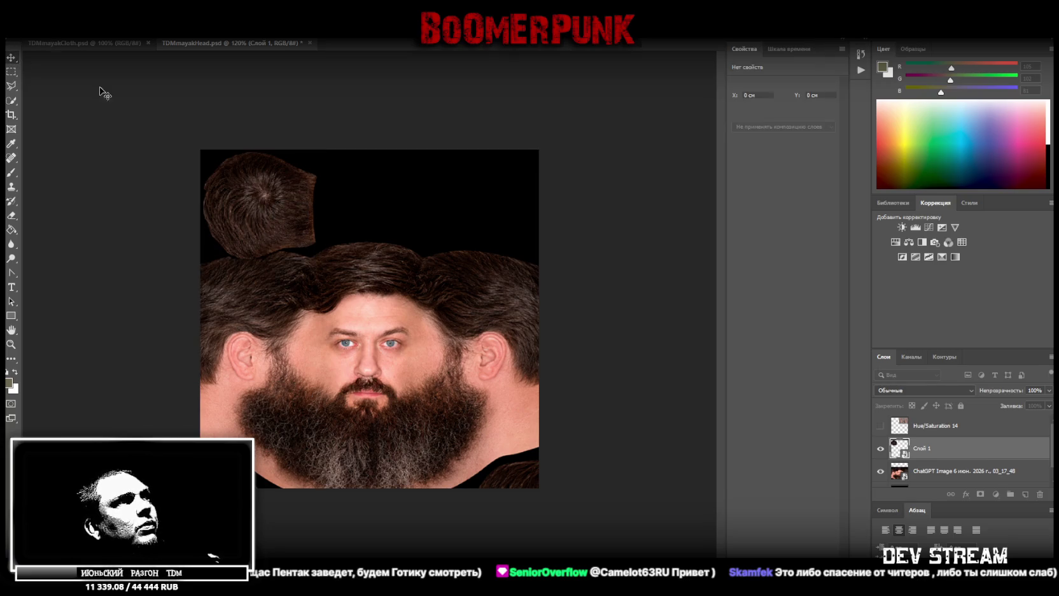
key(alt+bracketleft)
- Copy the face area below the hair patch onto its own layer via a rectangular selection
key(m)
drag(124, 189, 604, 541)
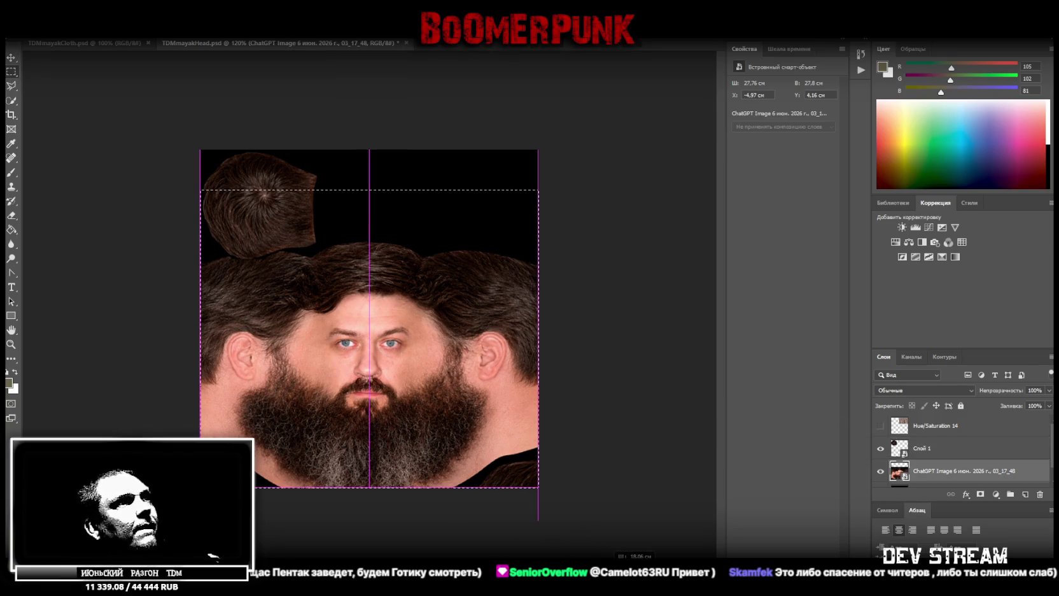
right_click(460, 371)
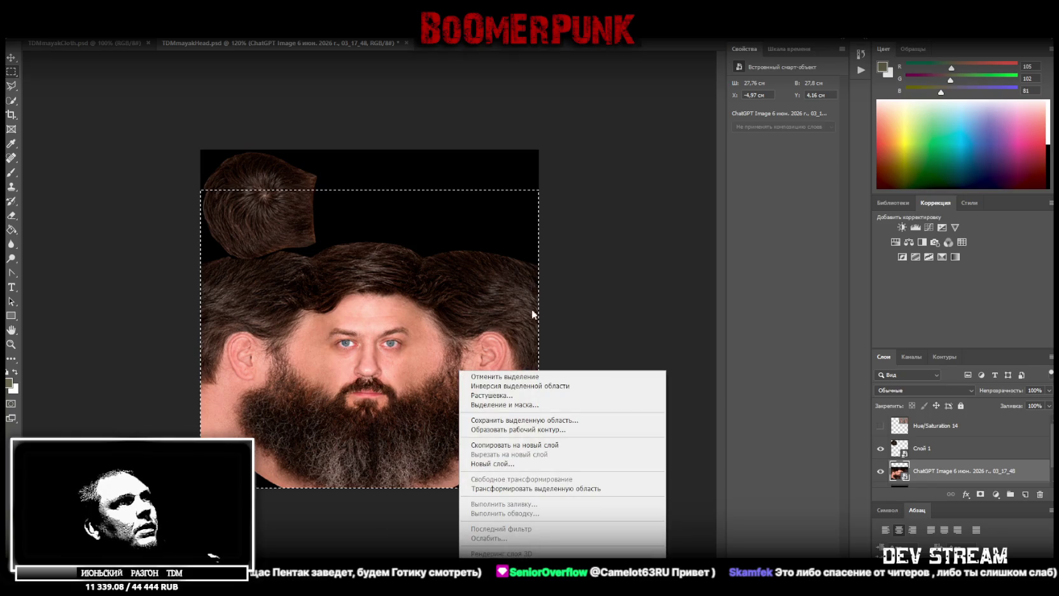
click(534, 445)
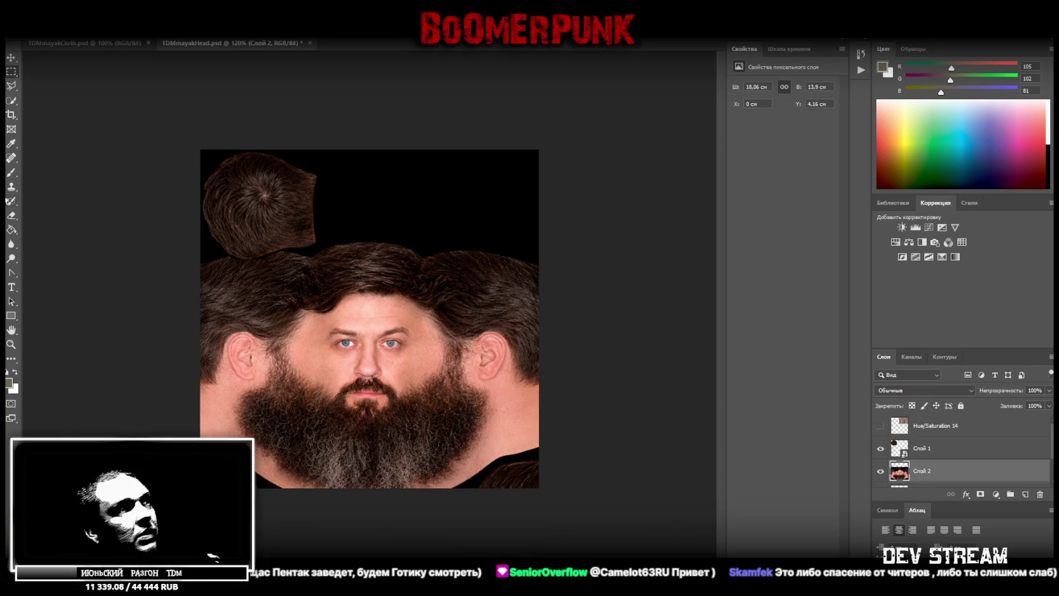
- Outline the stray hair scrap at the bottom-right corner, clear it to black, and deselect
click(11, 86)
click(566, 454)
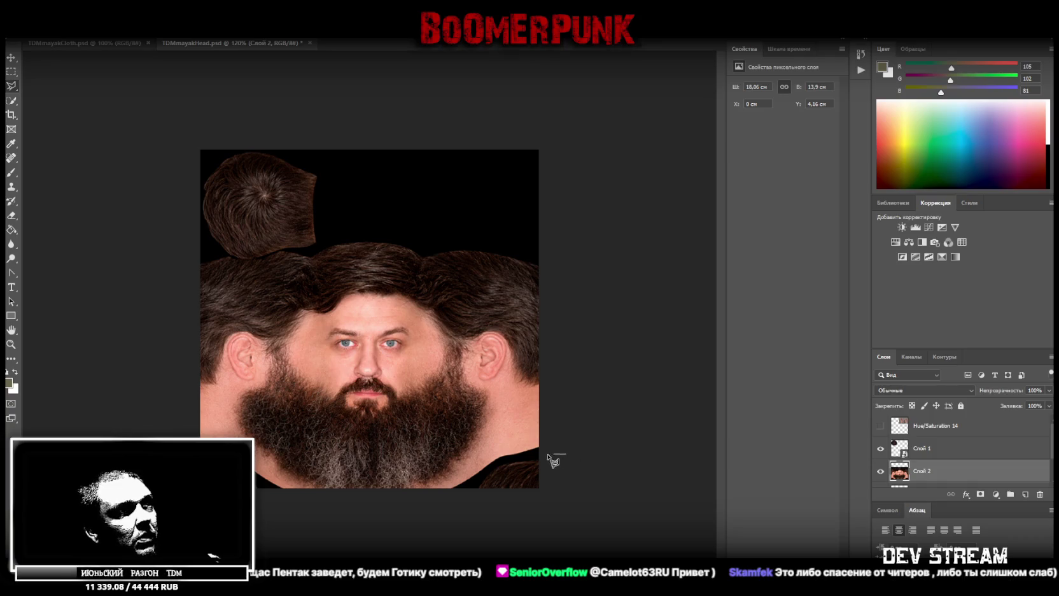
click(511, 457)
click(483, 469)
click(446, 509)
click(270, 502)
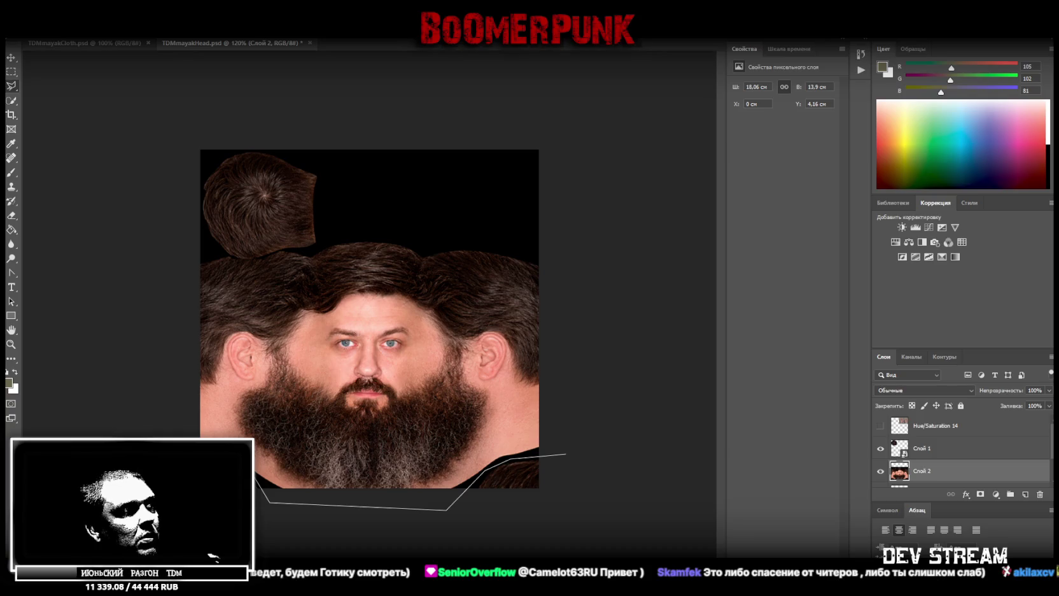
click(235, 450)
click(236, 542)
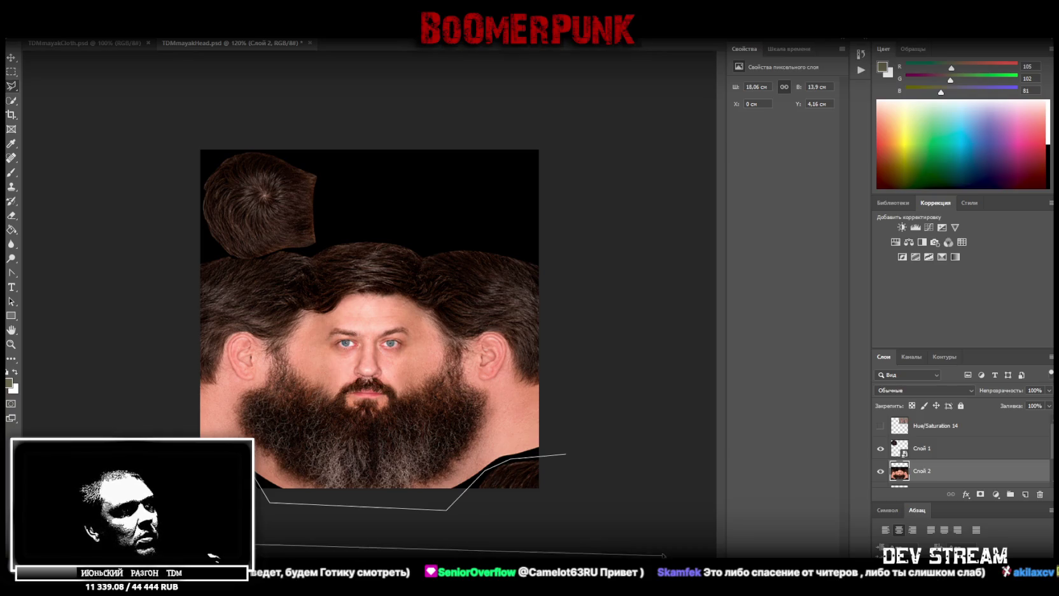
click(600, 538)
click(566, 453)
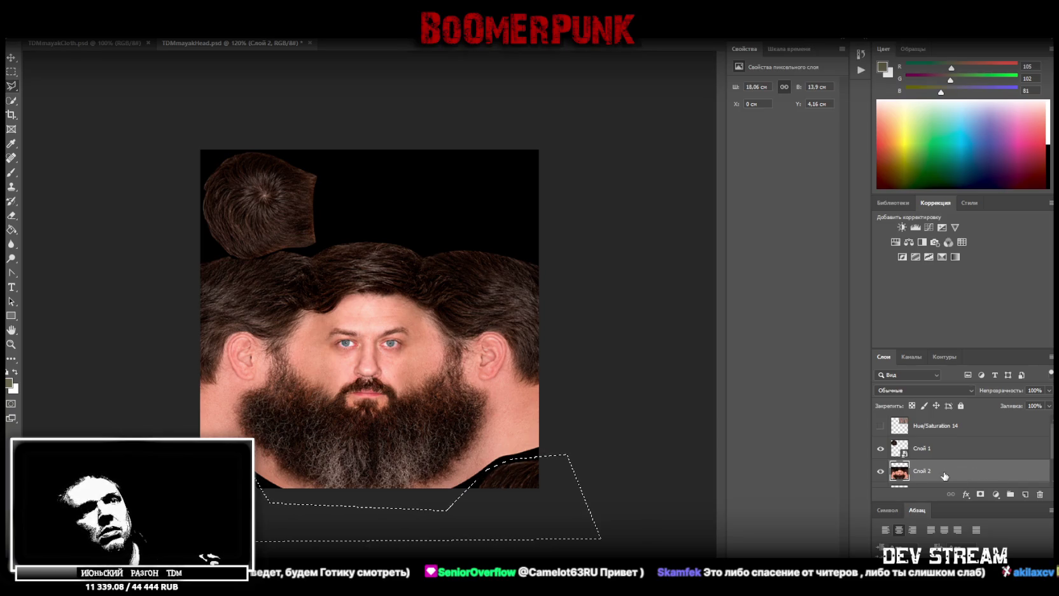
scroll(946, 471, down, 1)
key(Delete)
right_click(11, 86)
click(51, 87)
key(ctrl+d)
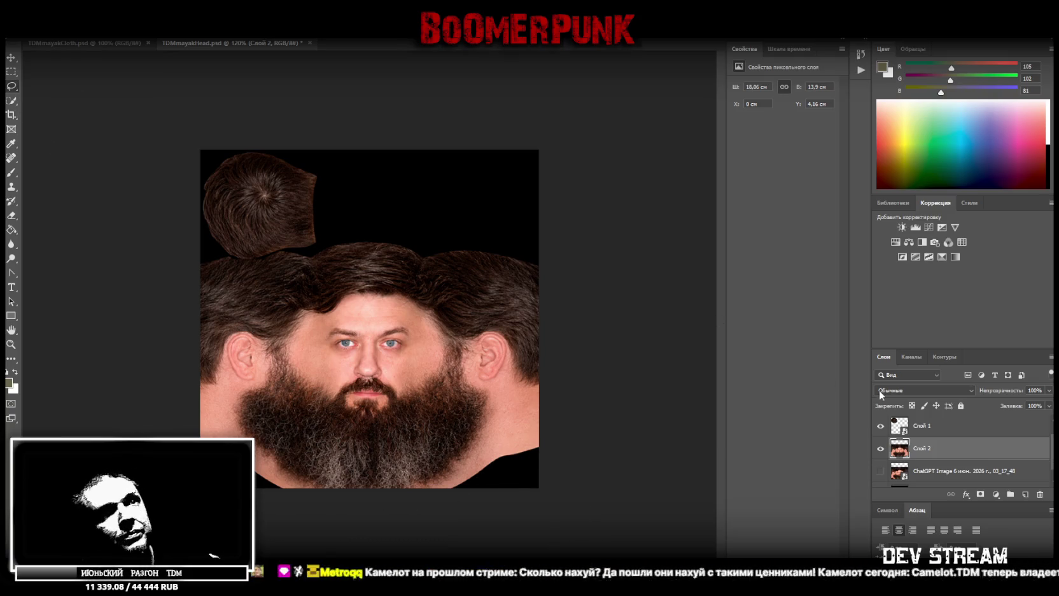
scroll(945, 457, up, 1)
- Show the Hue/Saturation 14 layer again so the hands appear at the canvas's top-right
click(881, 427)
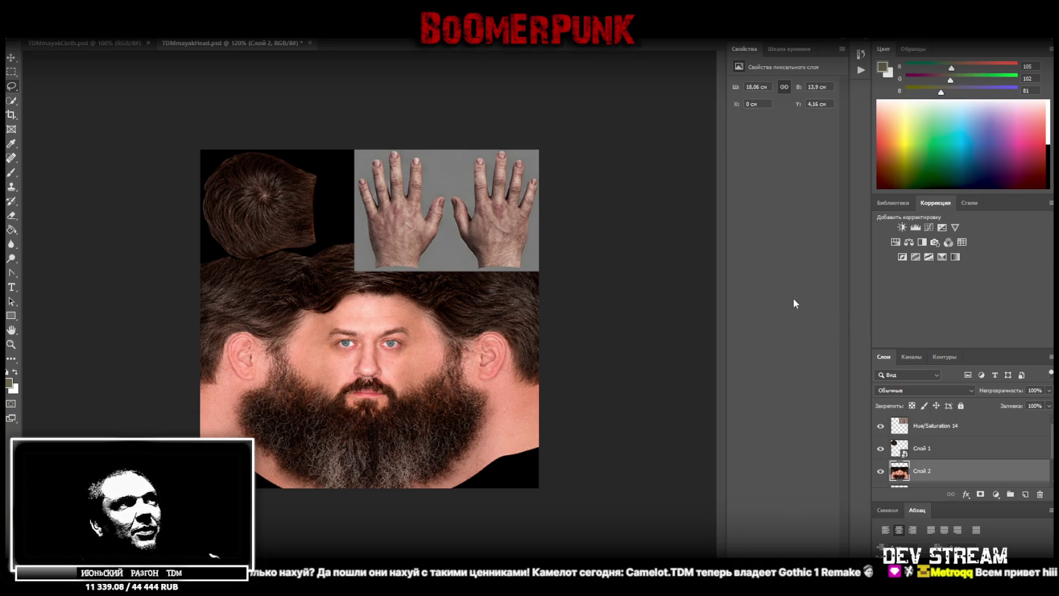
right_click(13, 85)
click(48, 92)
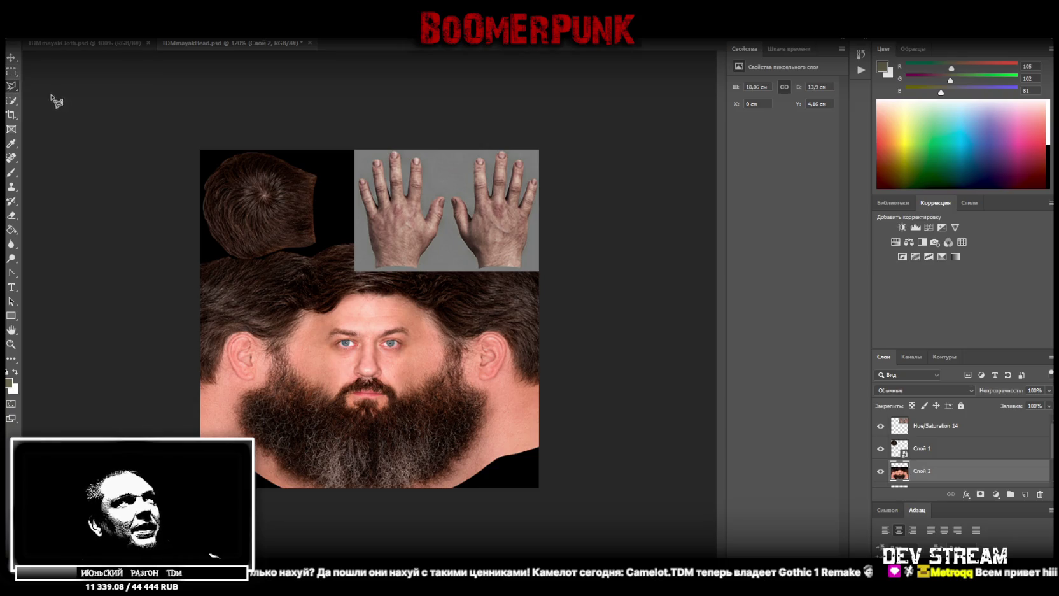
- Trace the grey gap between and above the two hands with the Polygonal Lasso
click(422, 278)
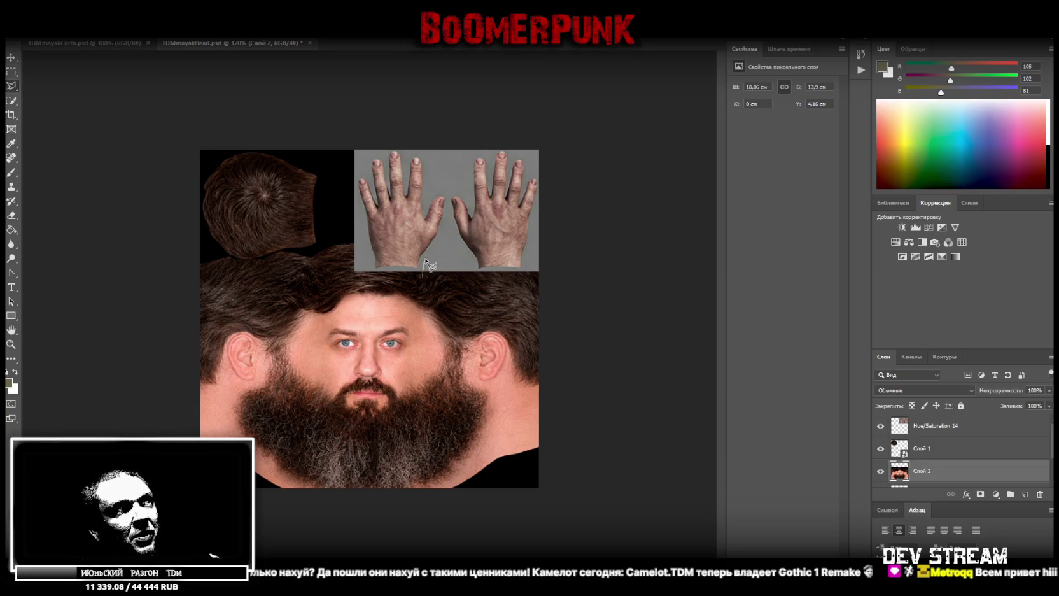
click(422, 259)
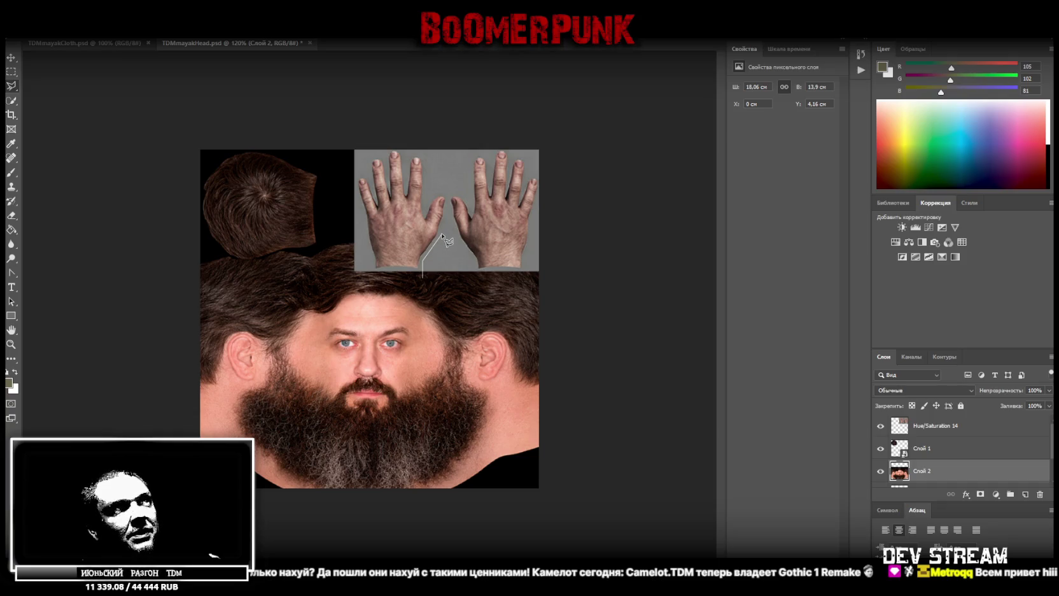
click(442, 234)
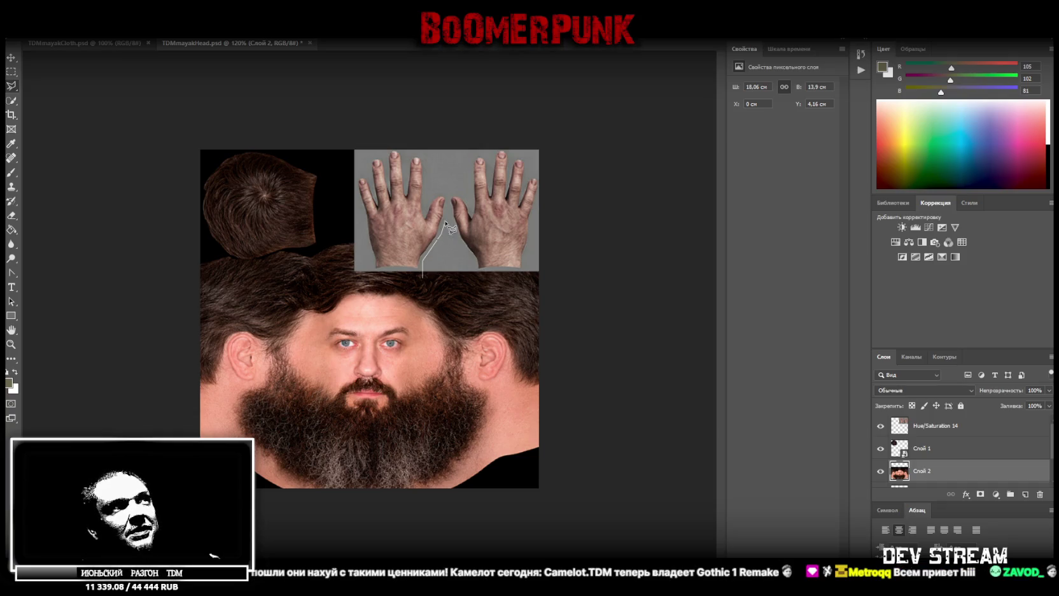
click(426, 194)
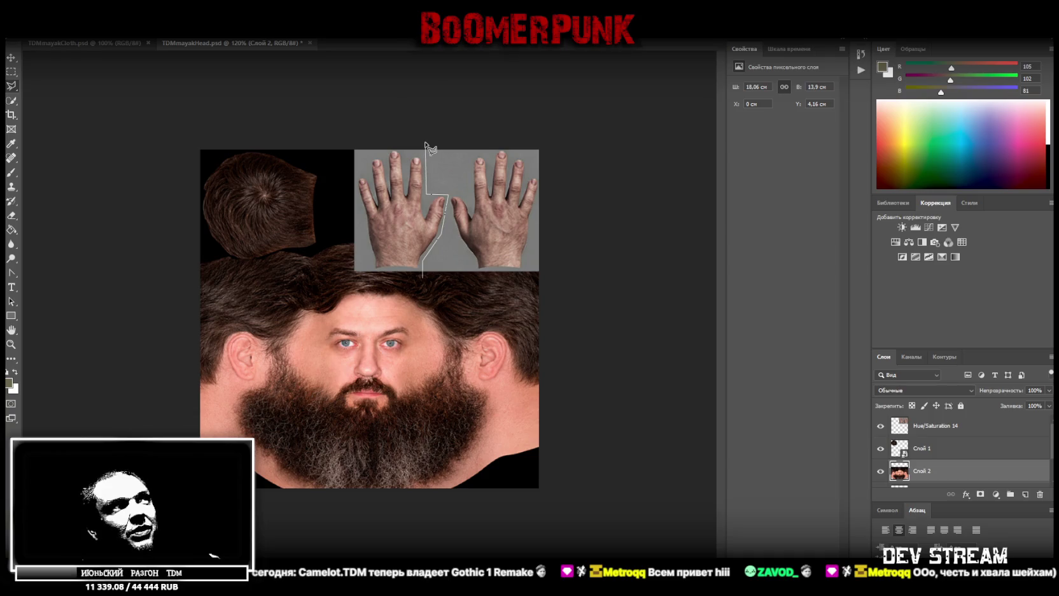
click(425, 143)
click(473, 144)
click(472, 195)
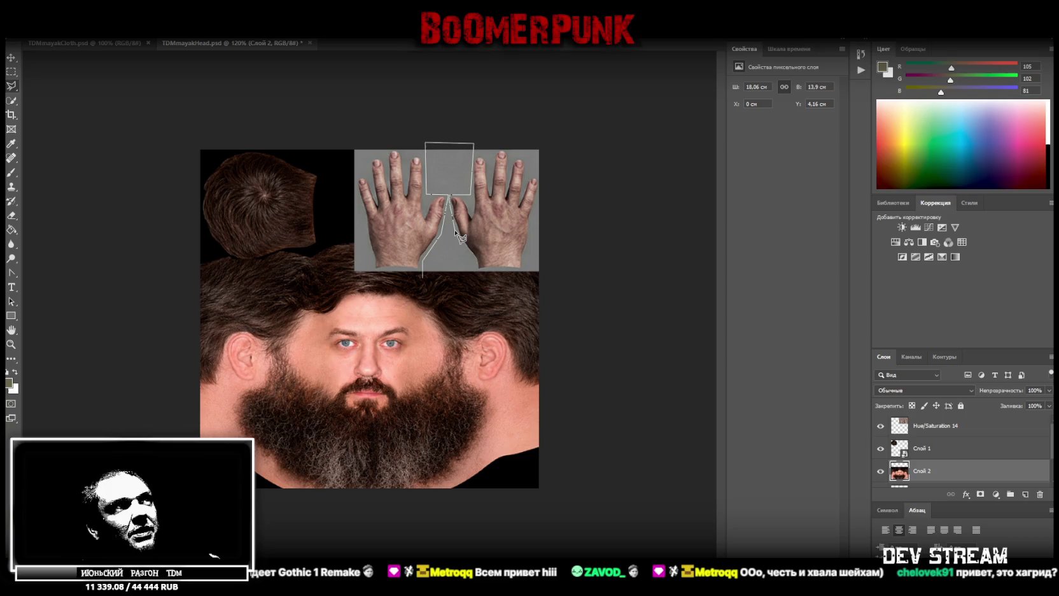
click(454, 228)
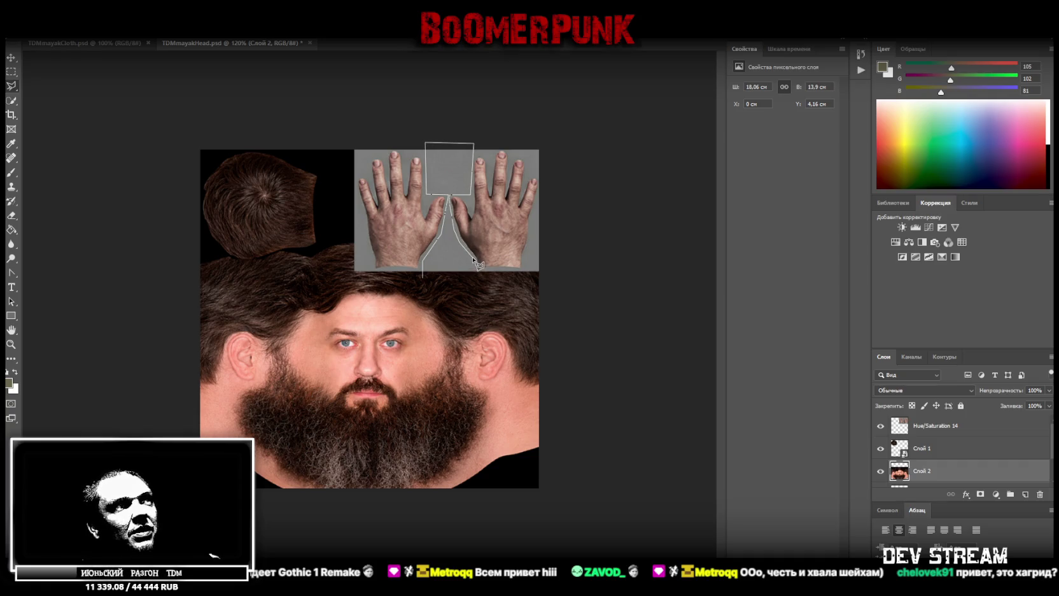
click(479, 280)
click(423, 278)
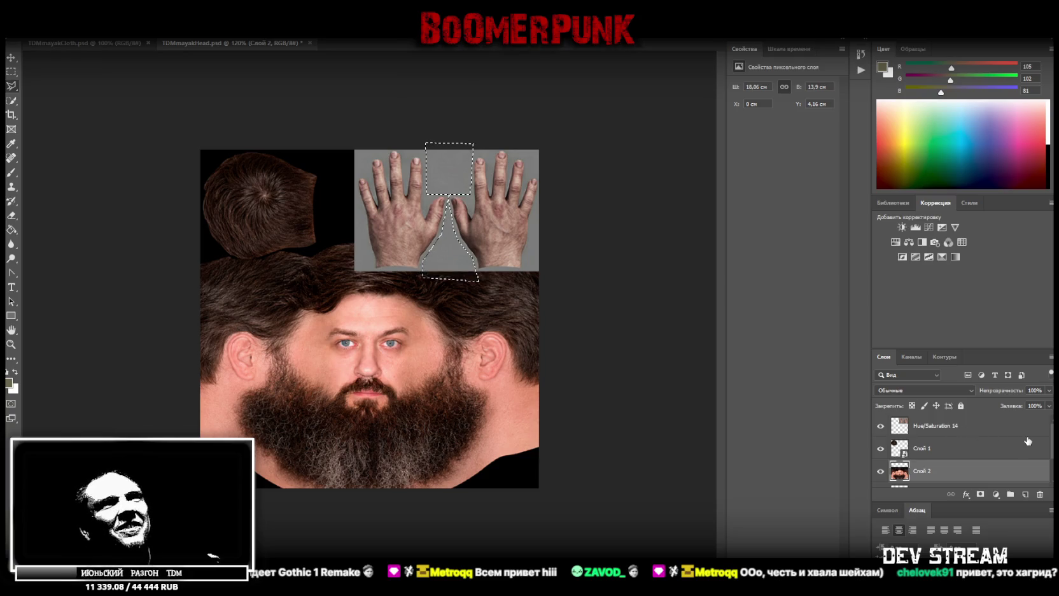
- Fill the gap with black on the Hue/Saturation 14 layer, deselect, and switch to the spreadsheet
click(980, 425)
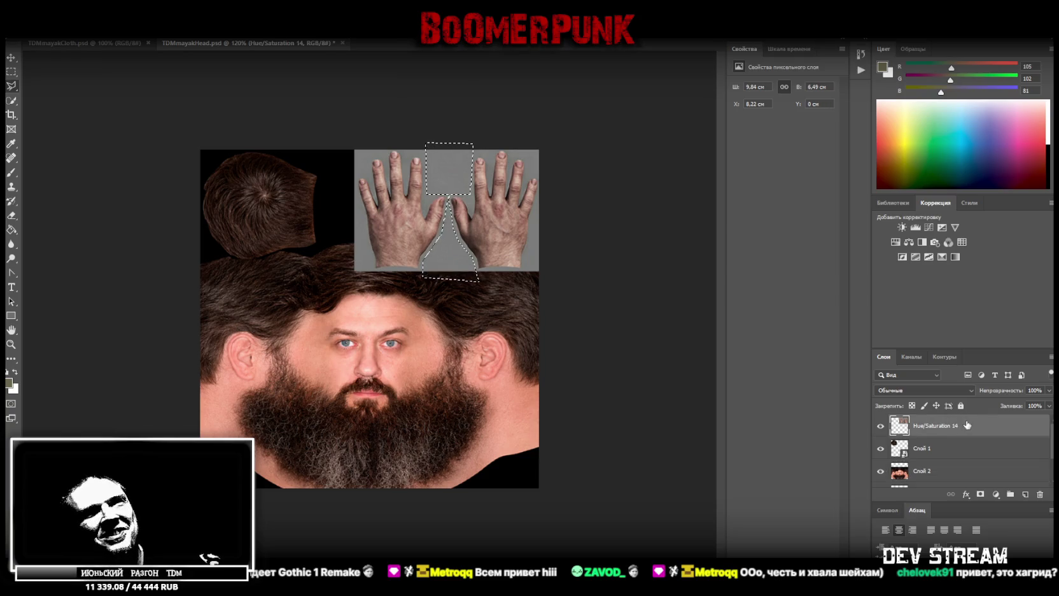
key(Delete)
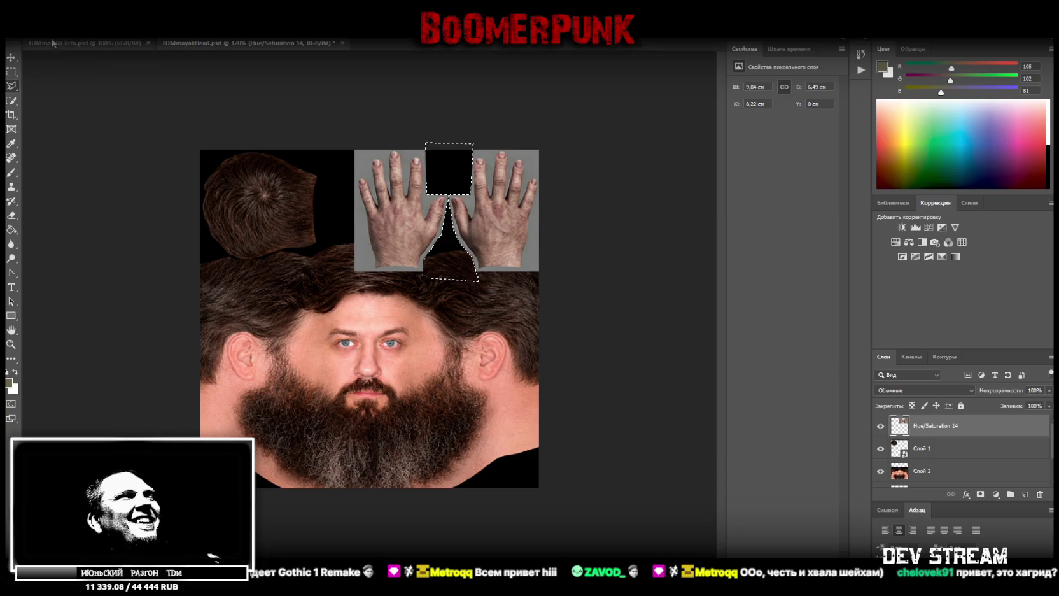
click(14, 86)
key(ctrl+d)
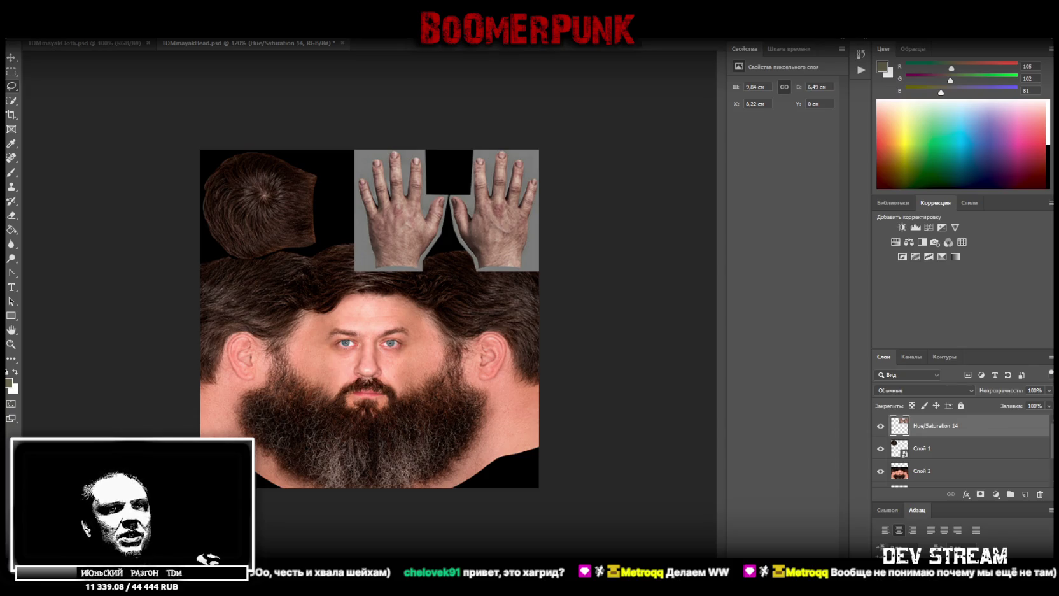
key(alt+Tab)
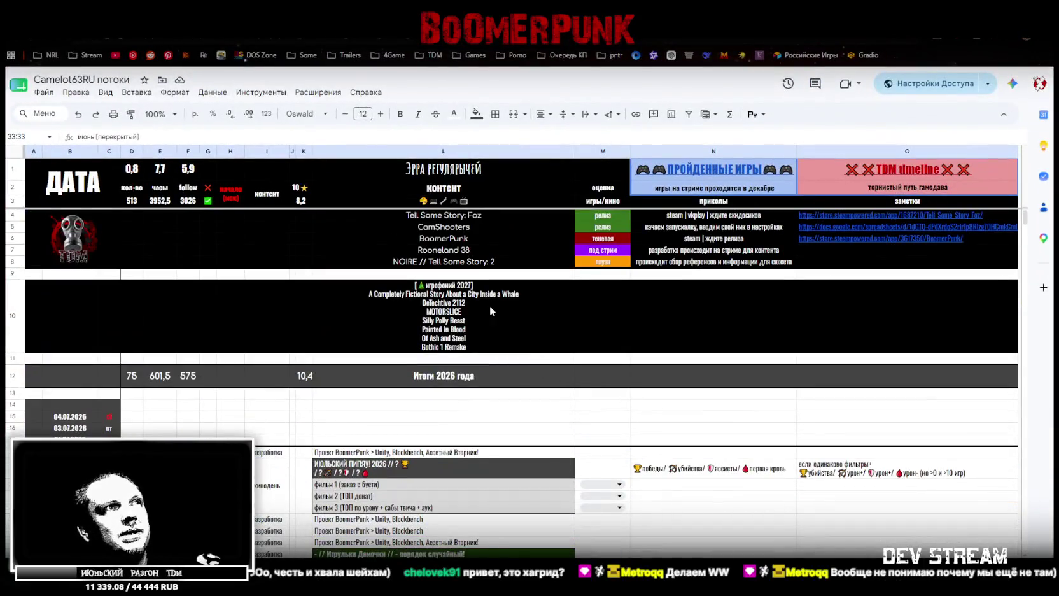
- Read the game list in Google Sheets cell L10, then return to Photoshop
click(401, 296)
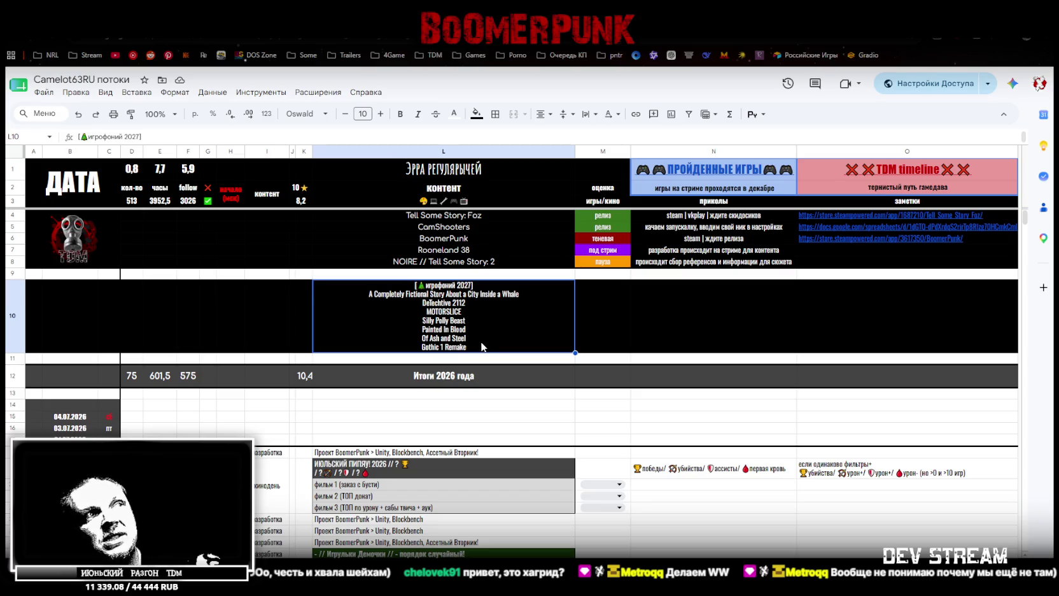
key(alt+Tab)
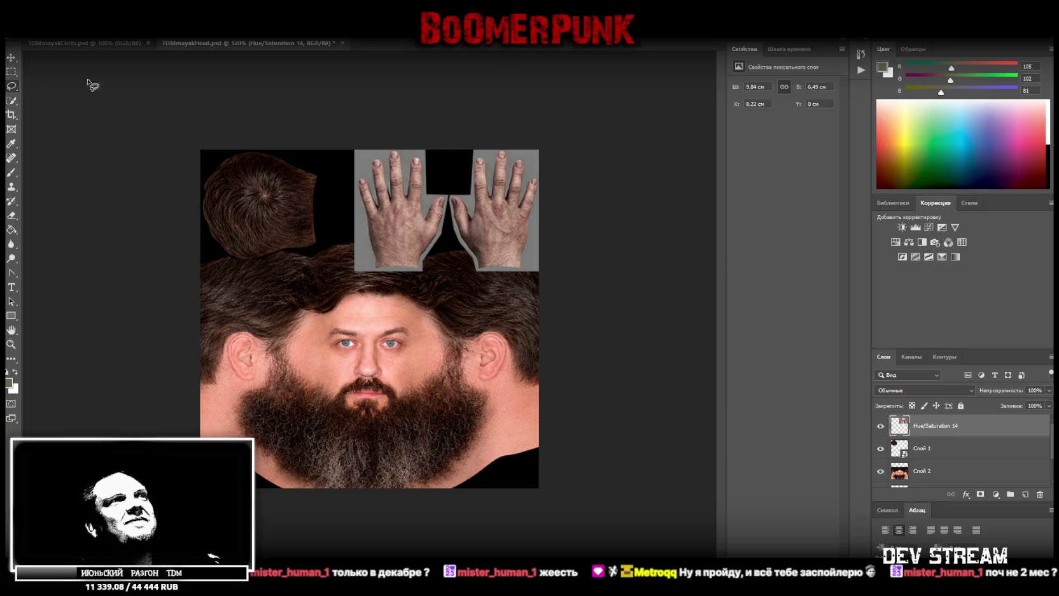
- Trace a Polygonal Lasso outline around both hands
right_click(11, 72)
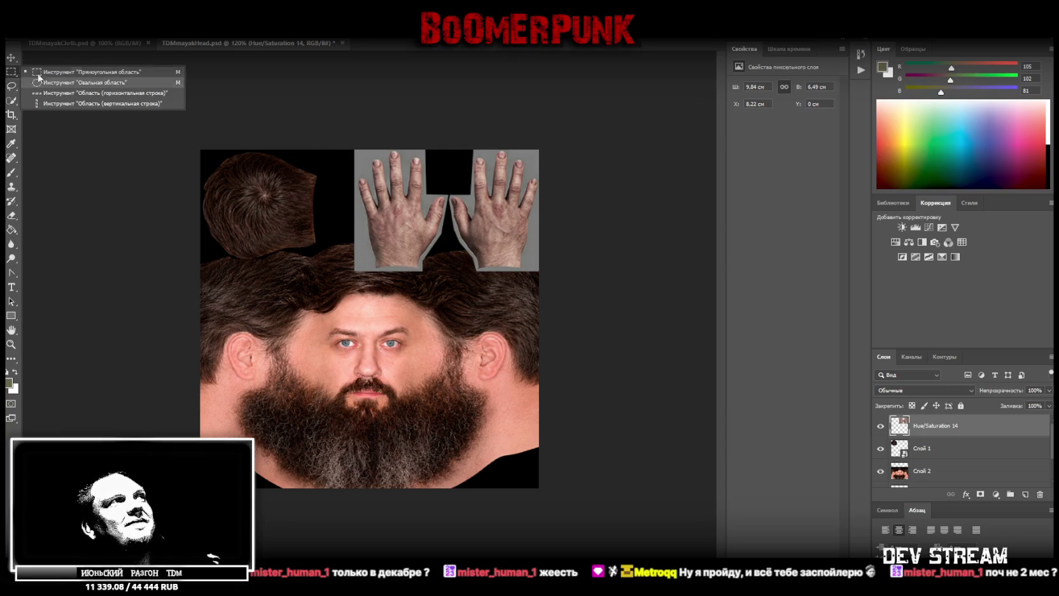
right_click(12, 86)
click(57, 97)
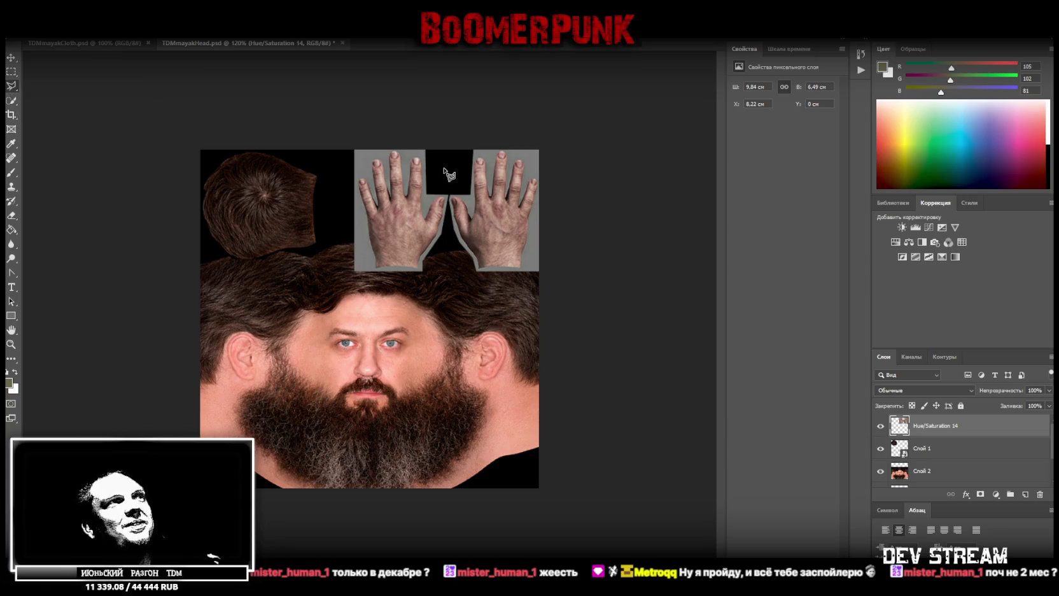
click(374, 151)
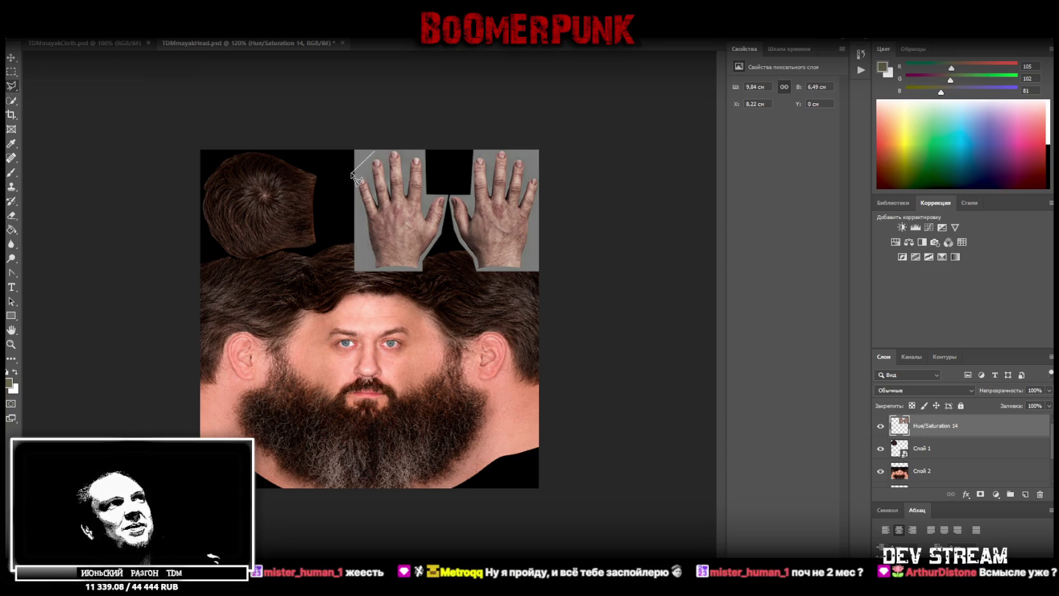
click(351, 171)
click(374, 279)
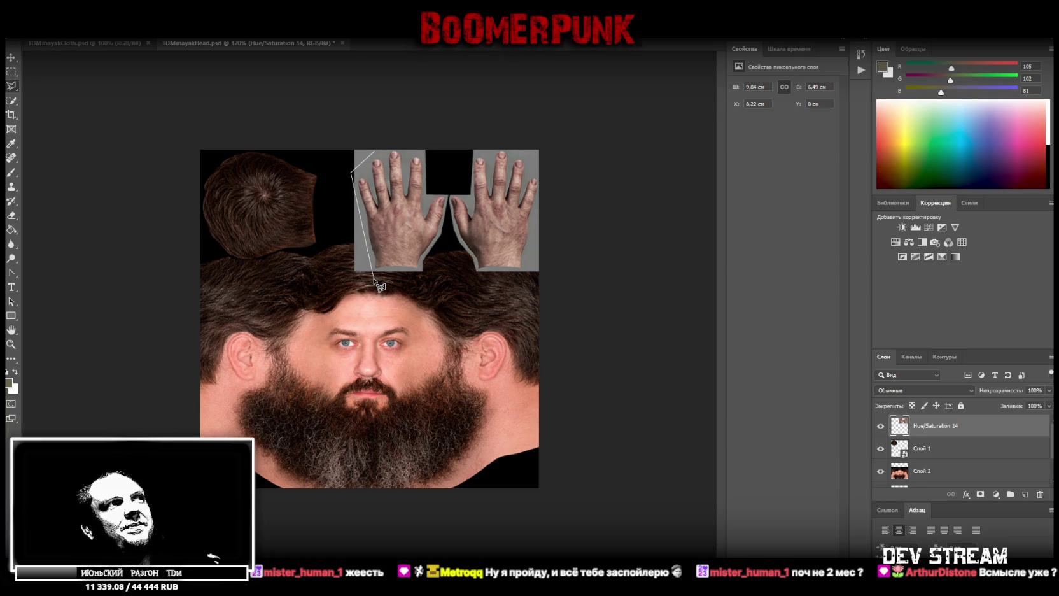
click(521, 278)
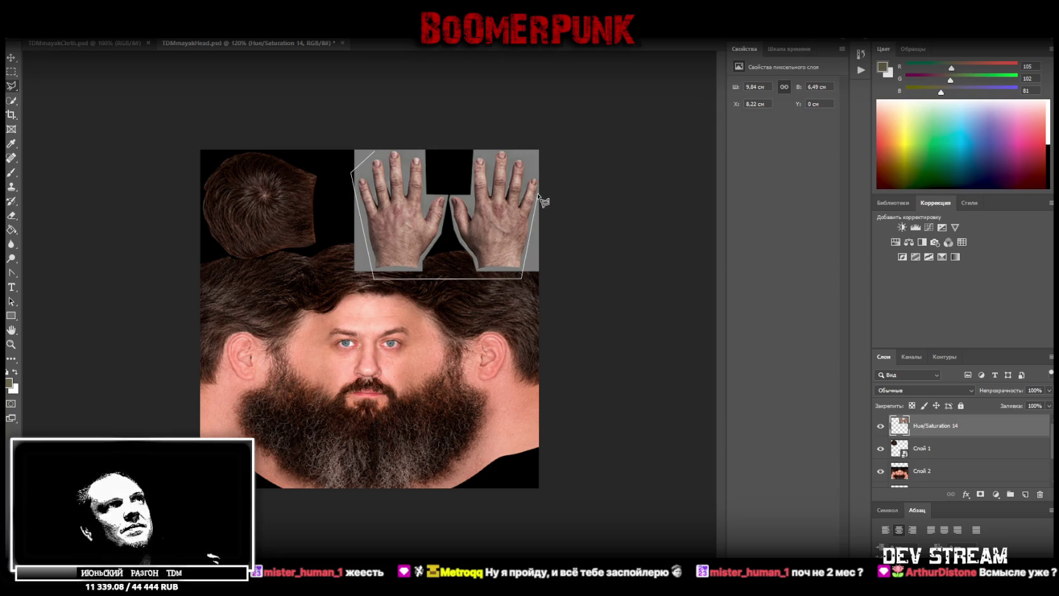
click(542, 181)
click(505, 141)
click(447, 166)
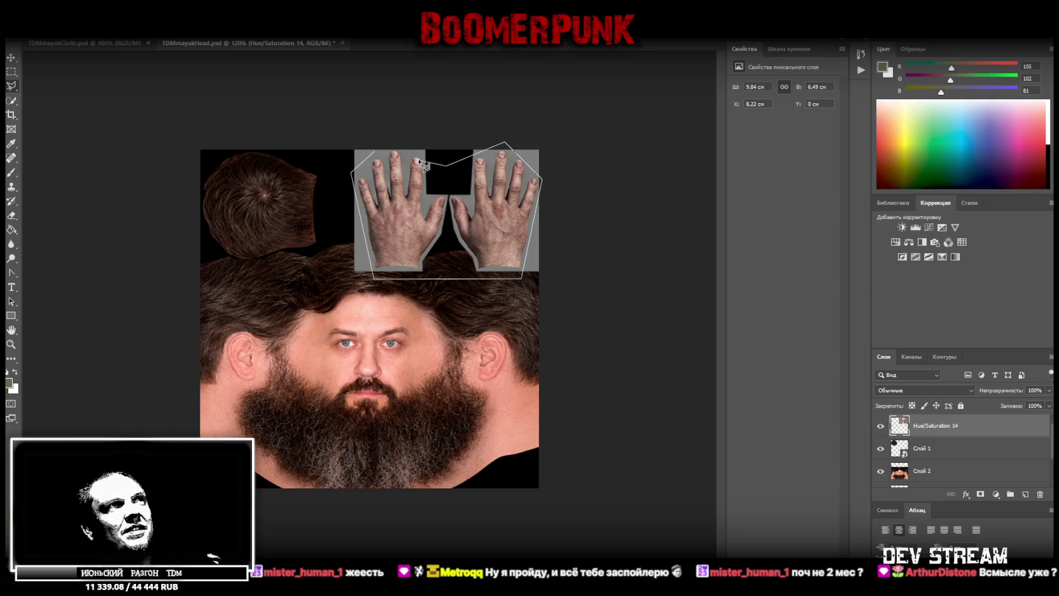
click(384, 152)
- Cut the hands onto a new layer and delete the Hue/Saturation 14 layer
right_click(386, 210)
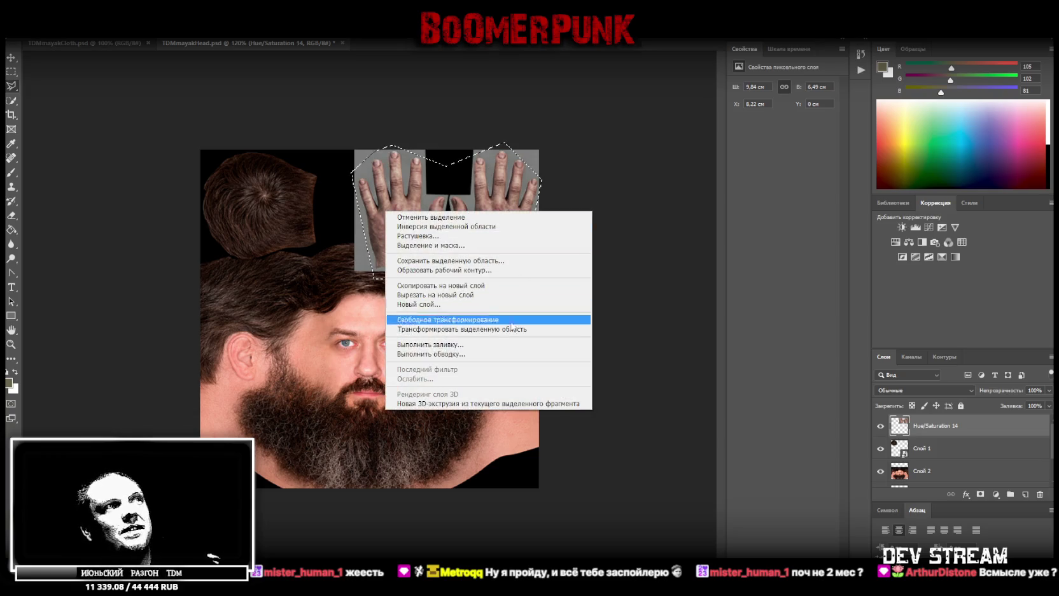
click(446, 286)
click(936, 445)
key(Delete)
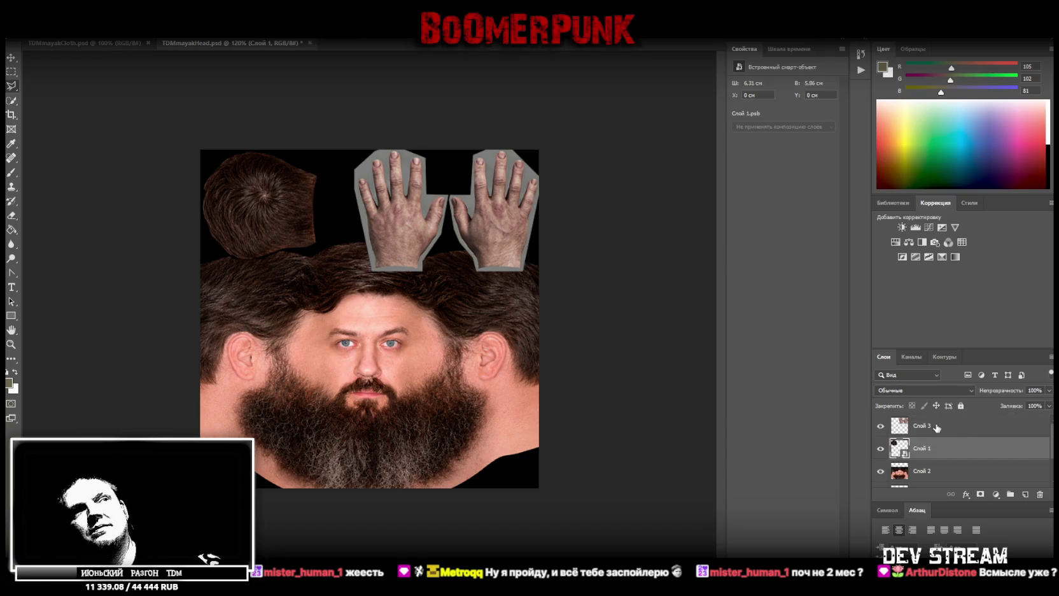
- Box off the left hand with a rectangular selection and cut it onto its own layer
click(9, 73)
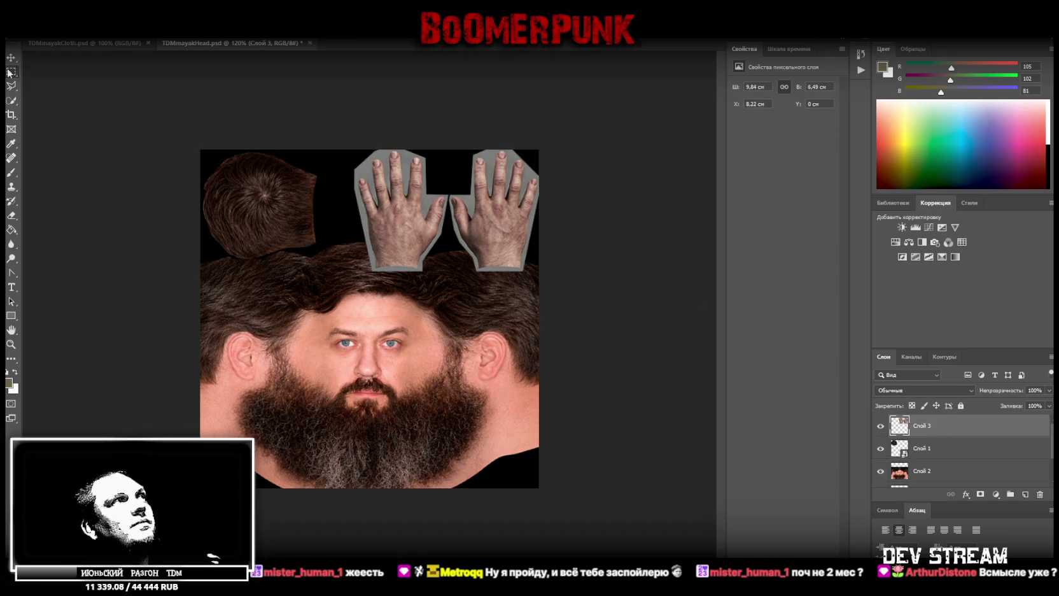
drag(337, 130, 447, 280)
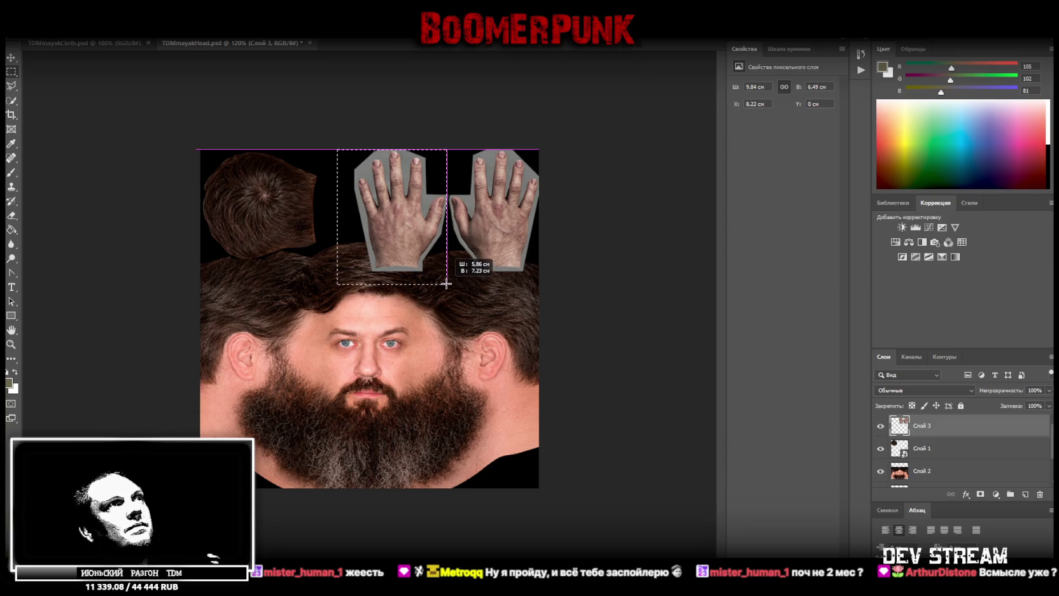
drag(448, 280, 446, 279)
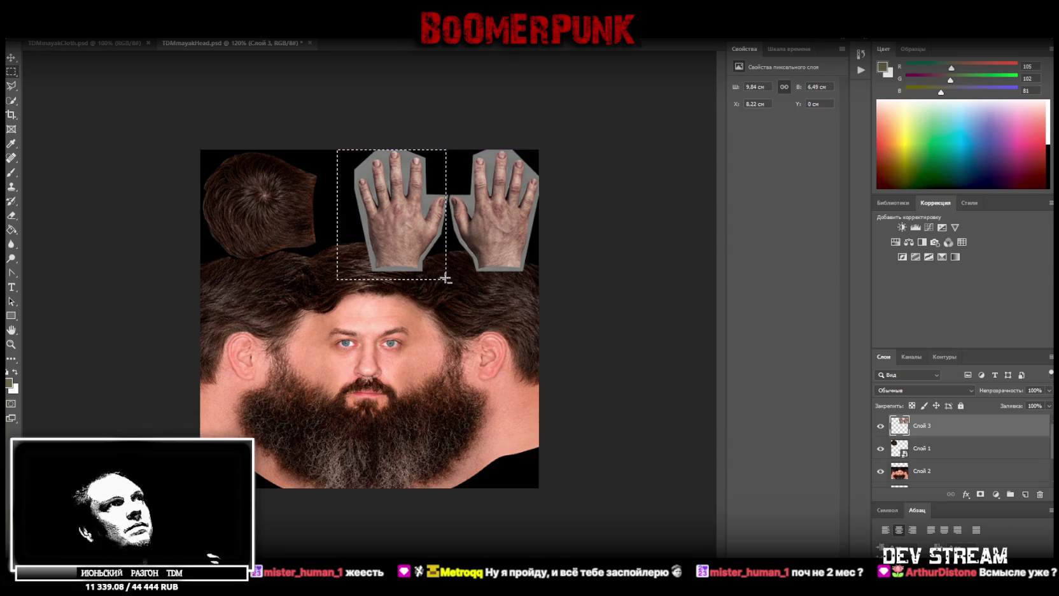
right_click(409, 205)
click(491, 287)
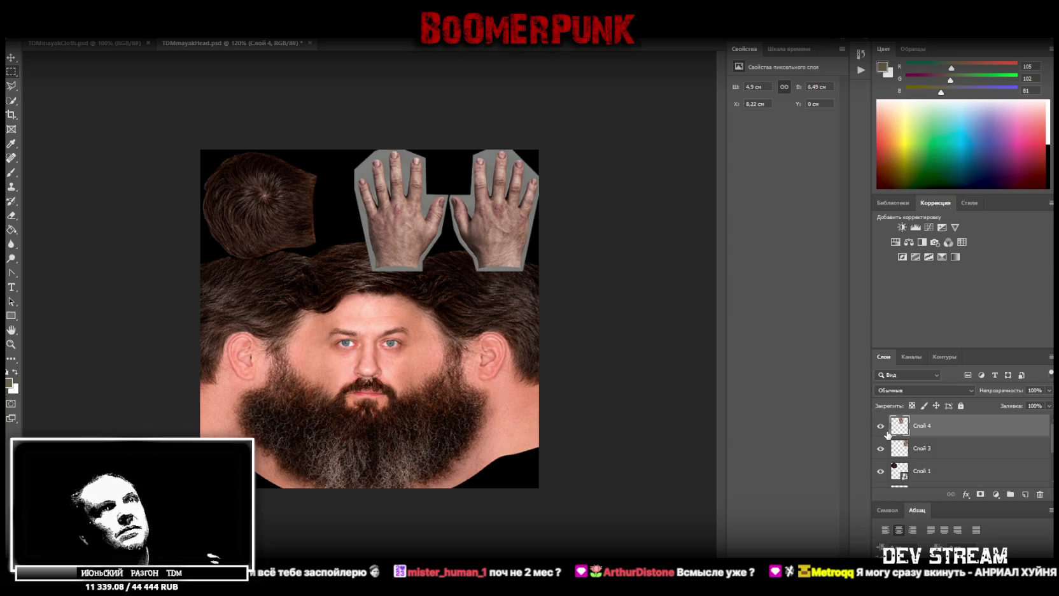
- Cut the right hand from layer Слой 3 onto its own layer, then start transforming the left hand
click(924, 450)
drag(610, 297, 451, 118)
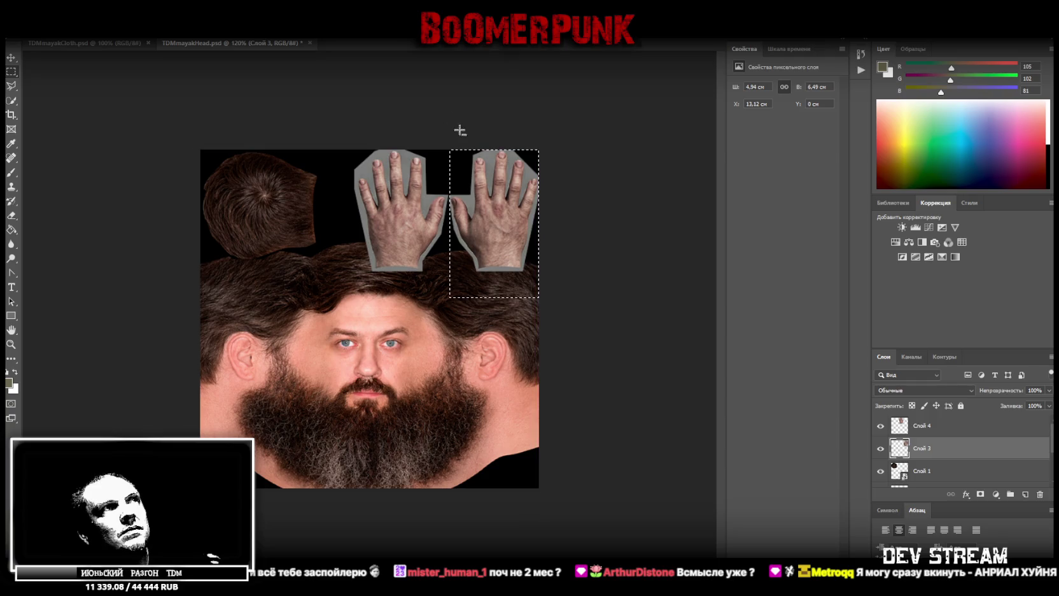
right_click(486, 208)
click(538, 291)
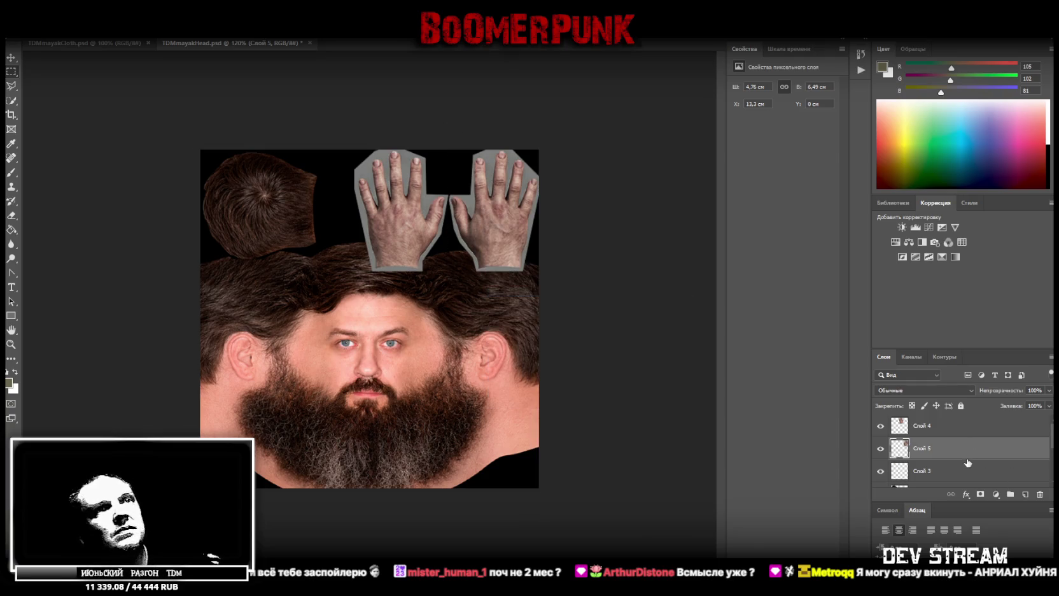
click(956, 470)
right_click(938, 425)
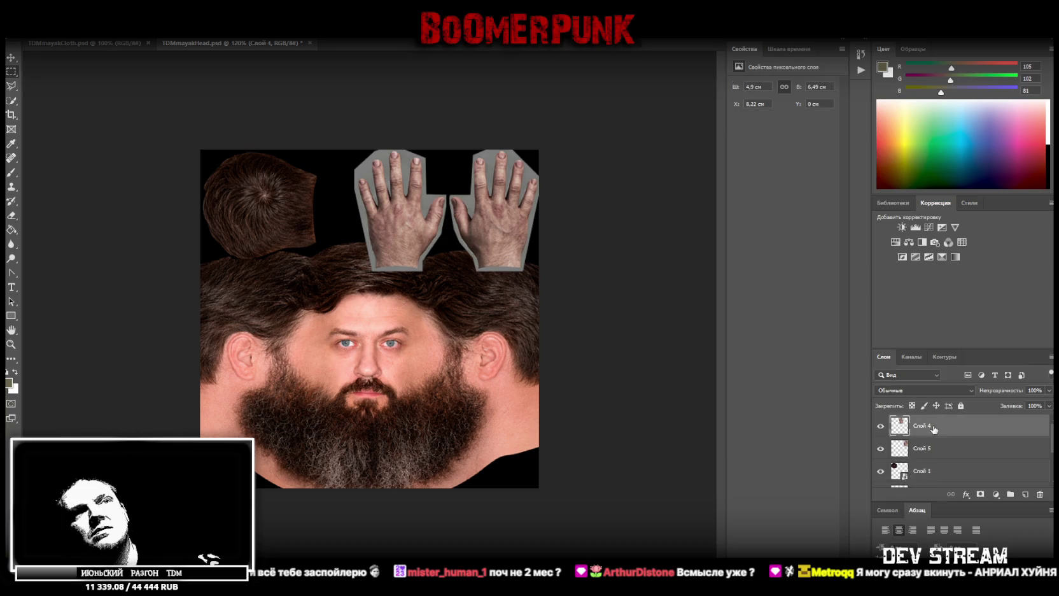
click(697, 312)
key(ctrl+t)
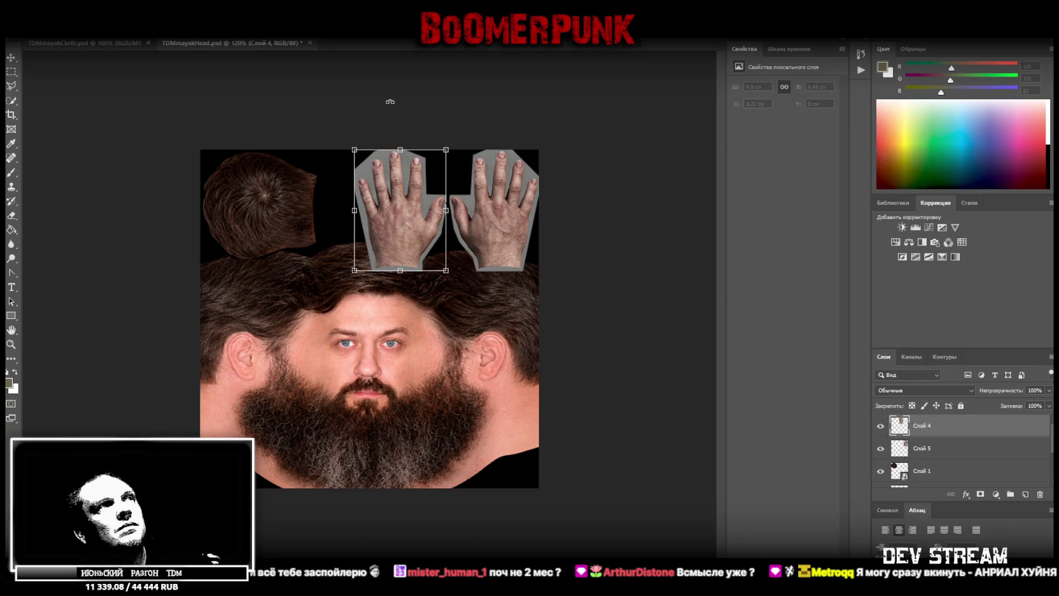
- Rotate the left hand a quarter turn, then delete its layer (Layer 4)
drag(390, 102, 506, 216)
drag(368, 208, 345, 190)
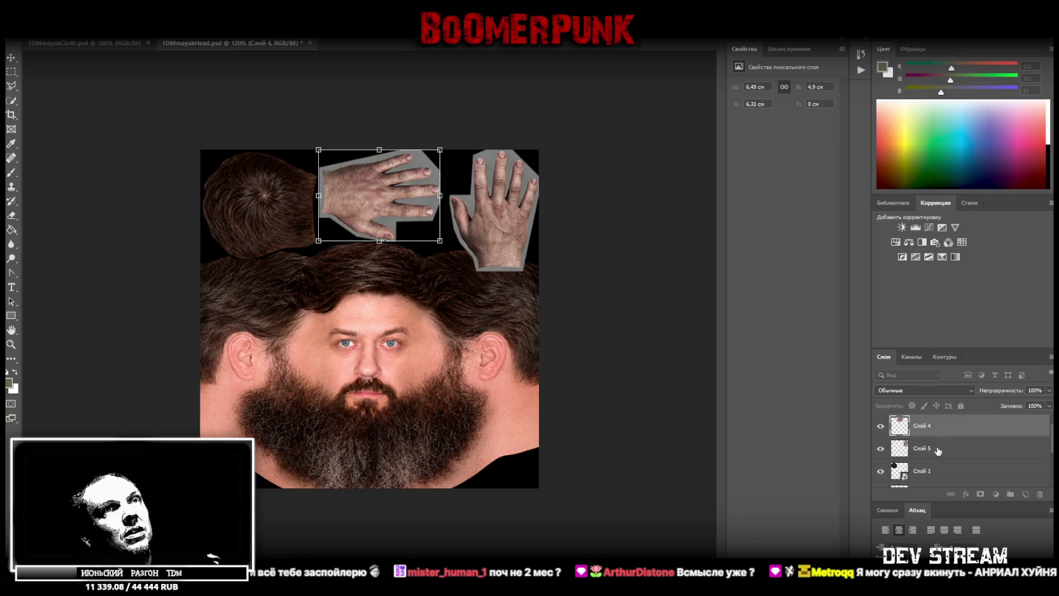
key(Return)
key(Delete)
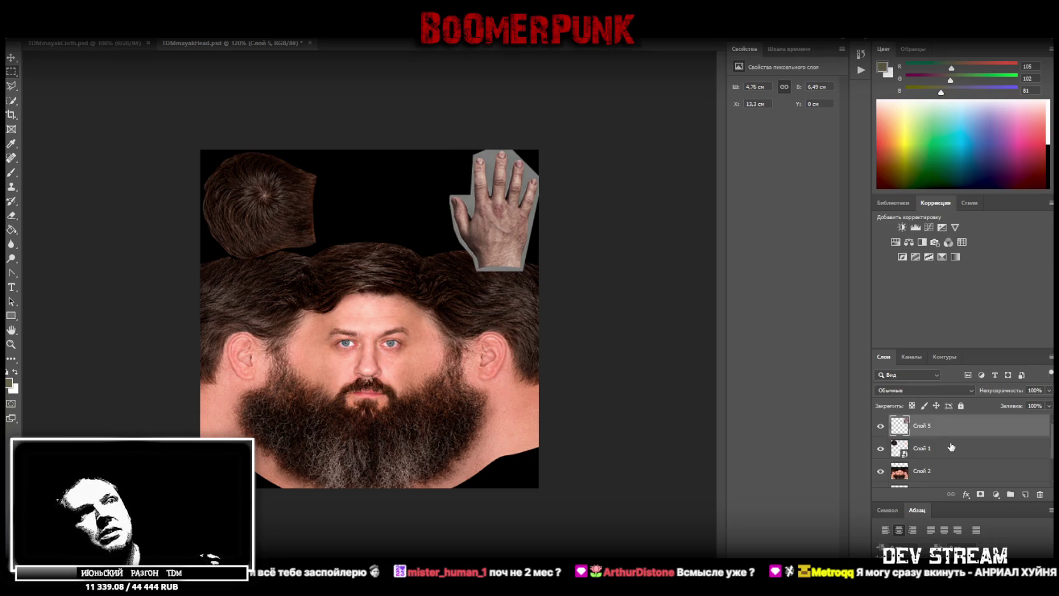
- Turn the right hand (Layer 5) 90° into the top-right corner and check Blockbench
key(ctrl+t)
drag(593, 251, 382, 167)
drag(488, 213, 478, 202)
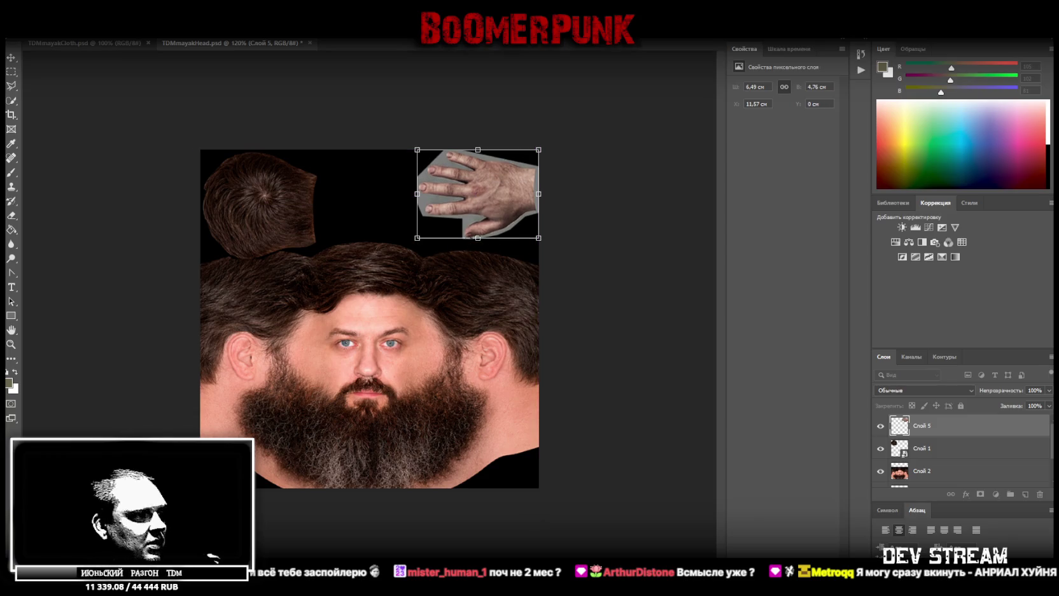
key(alt+Tab)
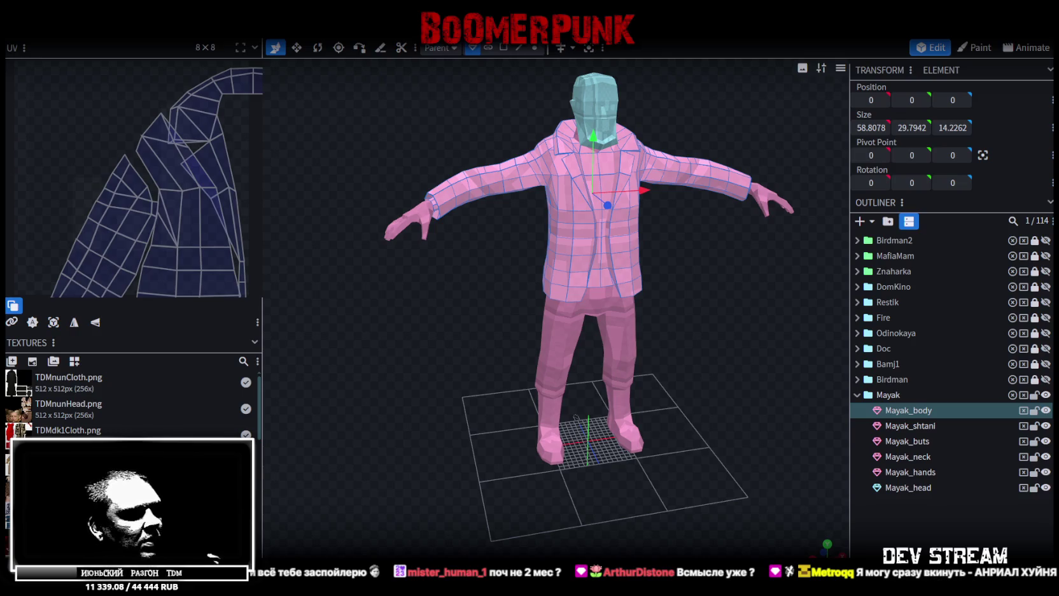
- Review the Mayak model and its UV layout in Blockbench, then return to Photoshop
key(alt+Tab)
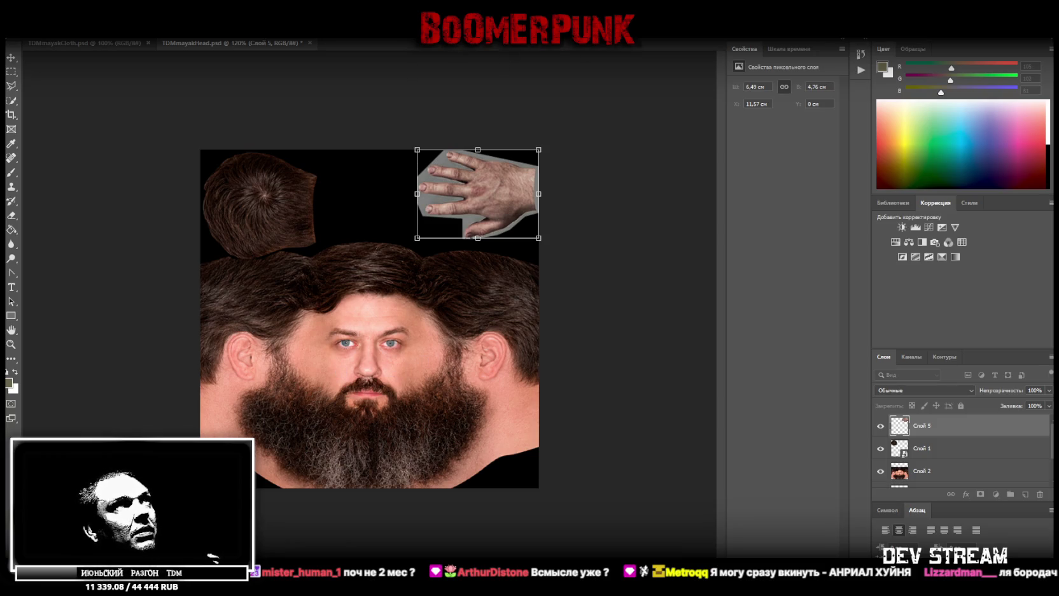
- Commit the sideways hand and place TDMbandos2Head.png as a new layer
key(Return)
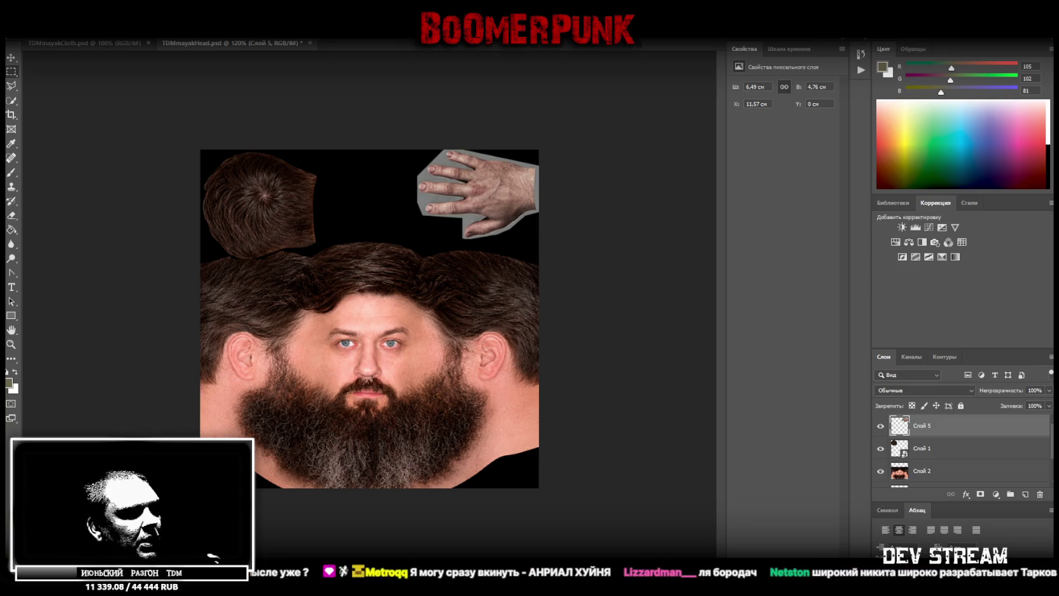
drag(307, 497, 299, 382)
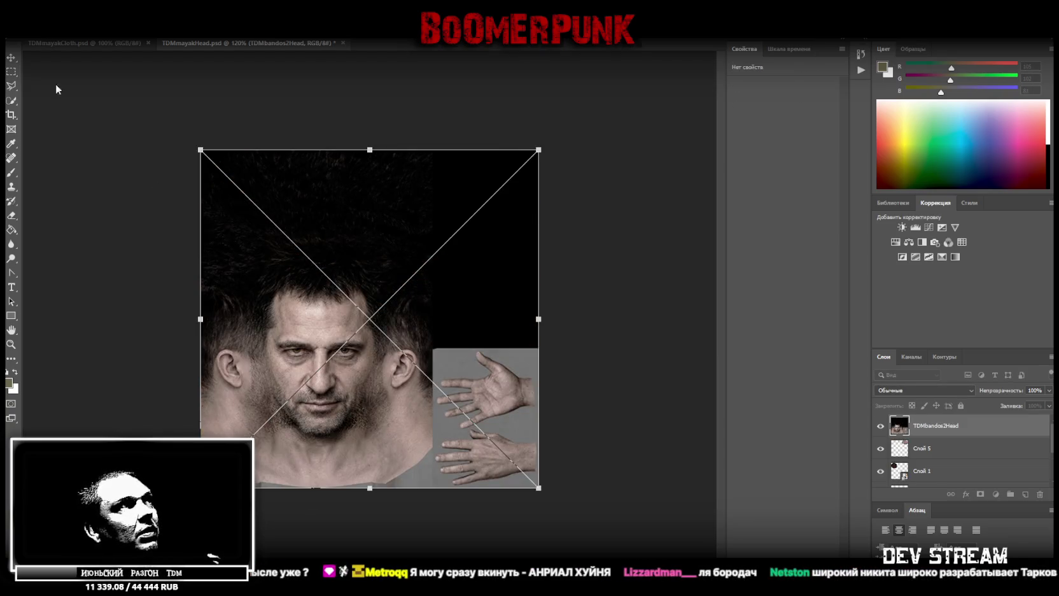
key(Return)
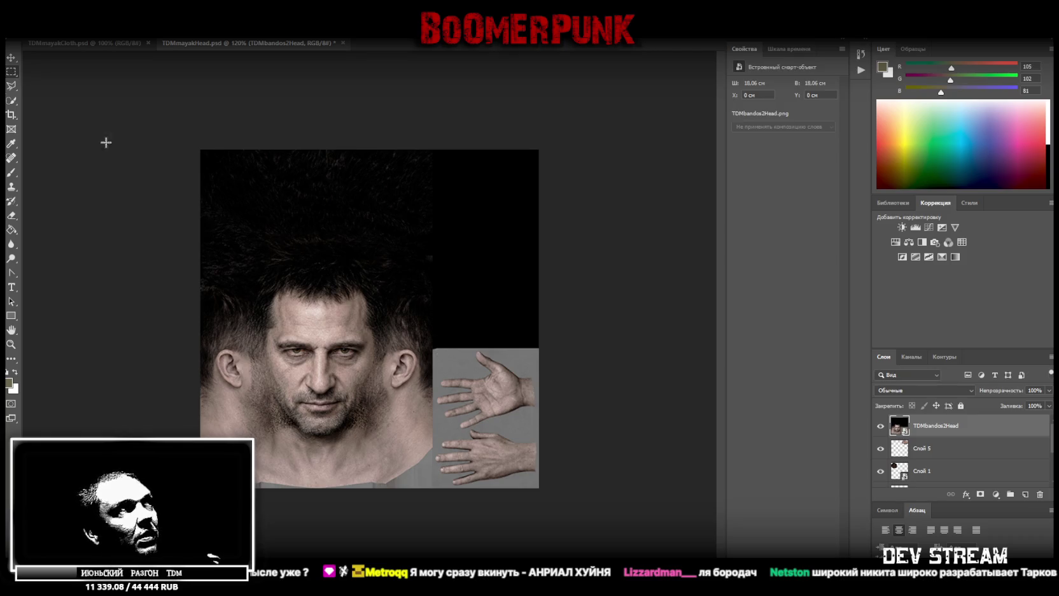
- Start a Polygonal Lasso outline around the upper open-palm hand
click(12, 85)
click(435, 376)
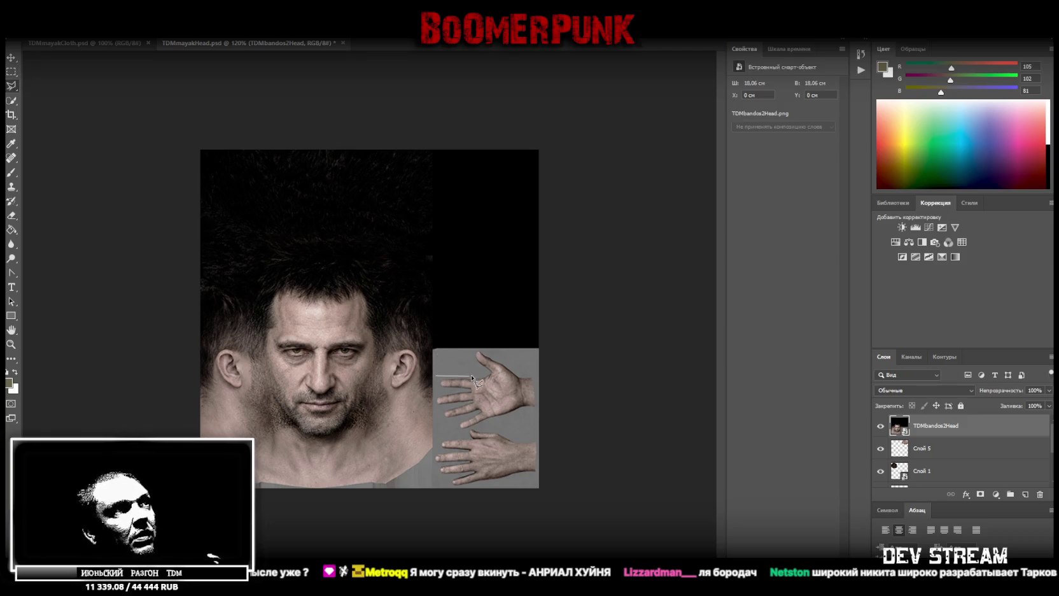
click(478, 375)
- Finish outlining the upper open-palm hand around thumb, wrist and fingertips
click(472, 360)
click(479, 347)
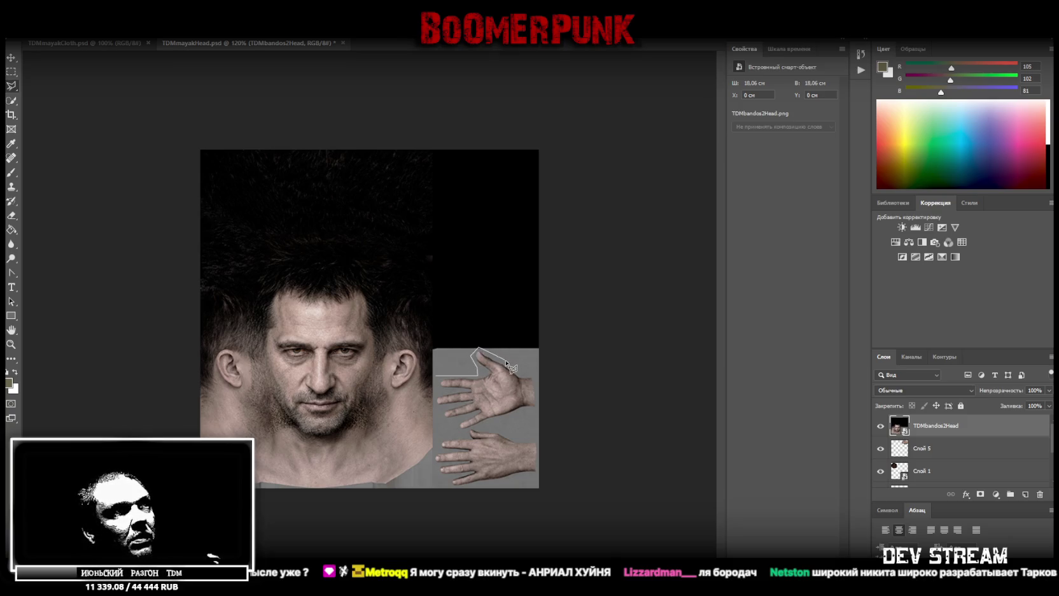
click(539, 375)
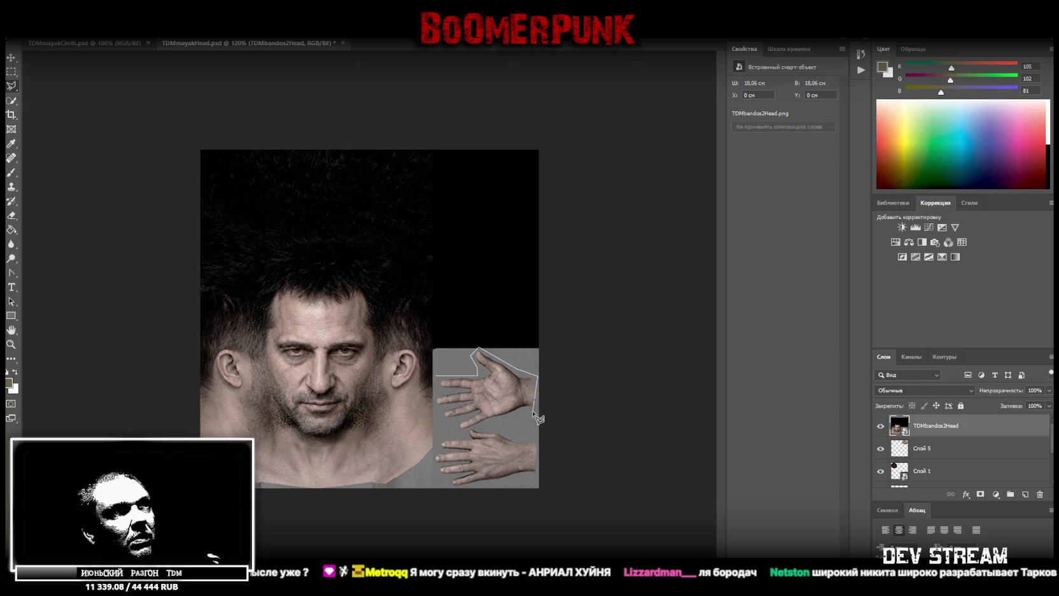
click(538, 414)
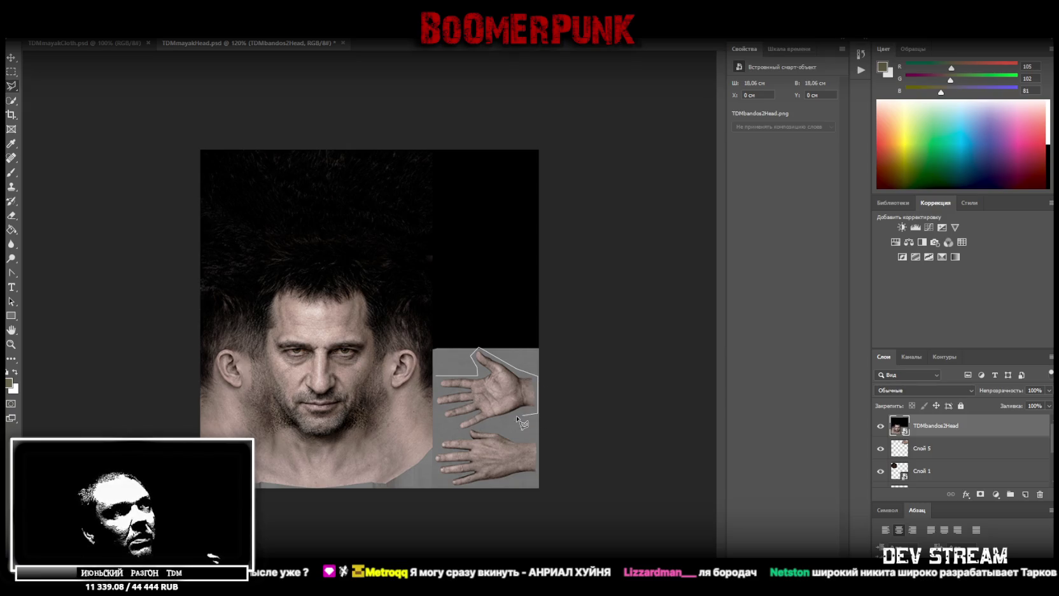
click(457, 431)
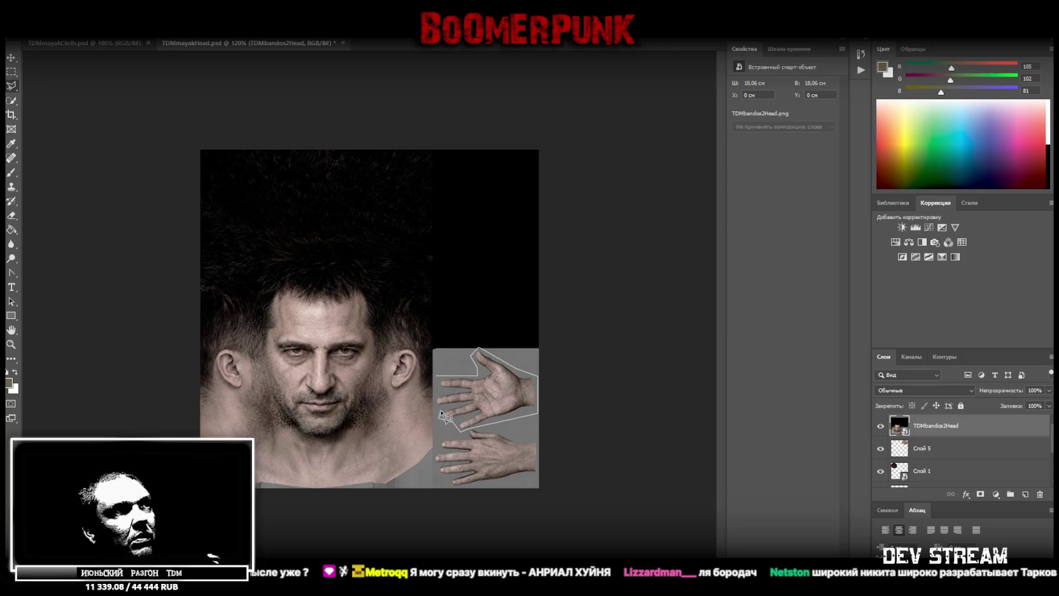
click(431, 403)
click(436, 380)
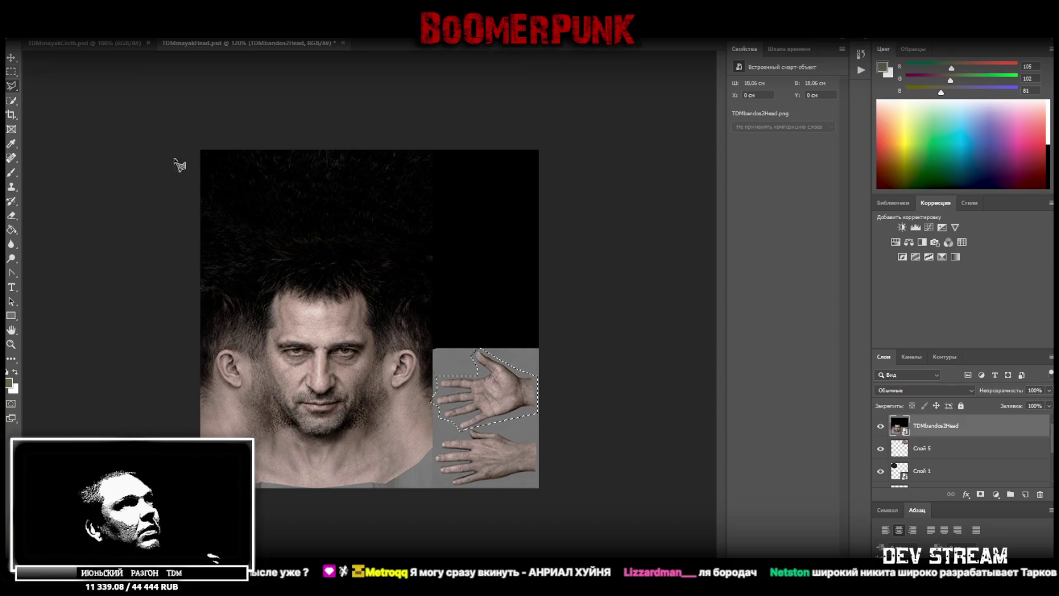
- Copy the hand to a new layer (Слой 6) and delete the TDMbandos2Head layer
right_click(473, 380)
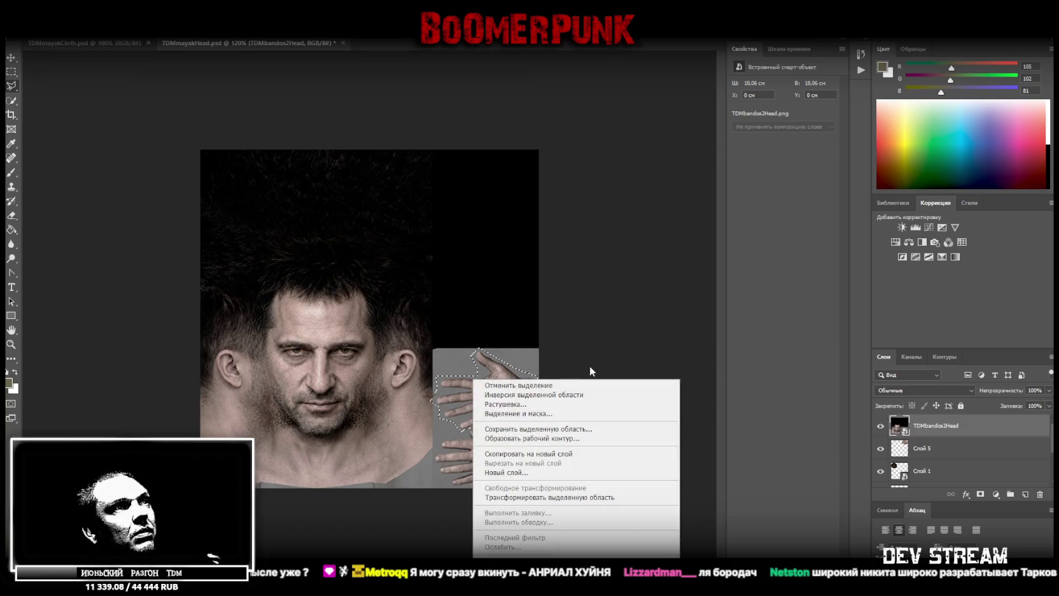
click(531, 453)
click(938, 448)
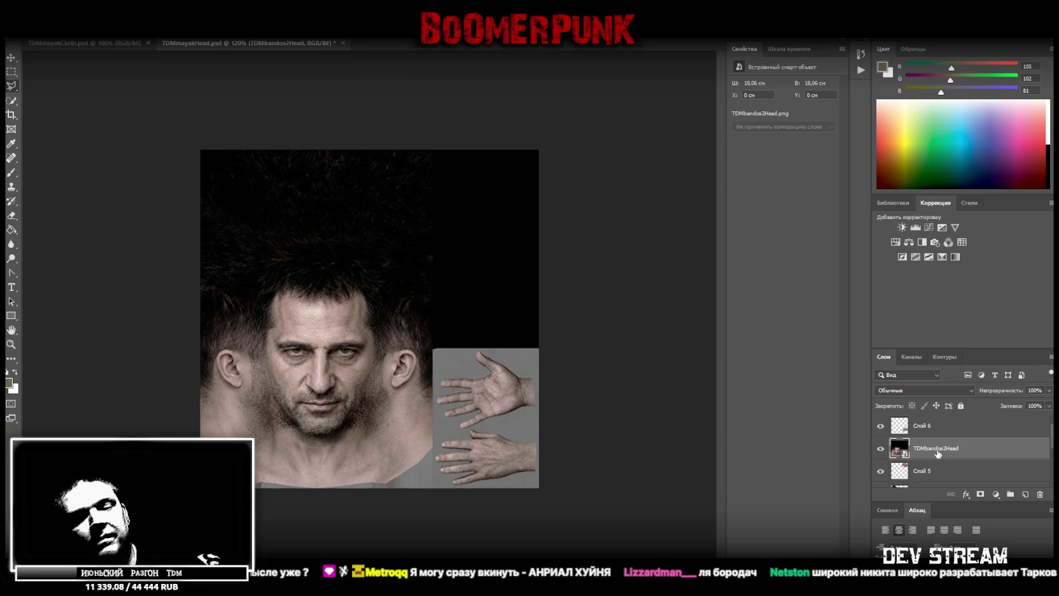
key(Delete)
- Erase the stray nose-and-beard pixels from the copied palm layer
key(m)
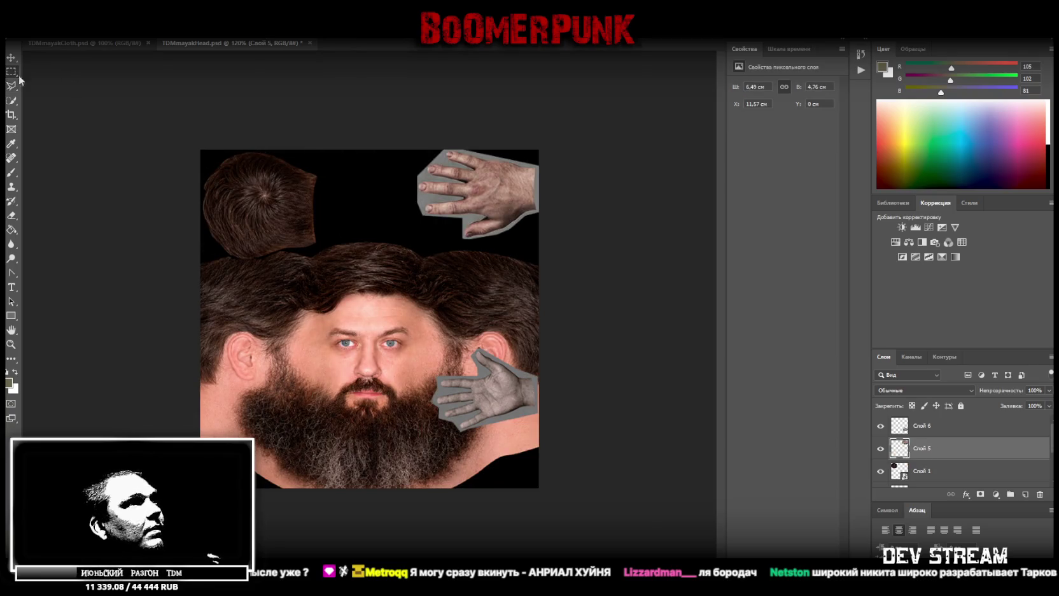
drag(375, 334, 436, 453)
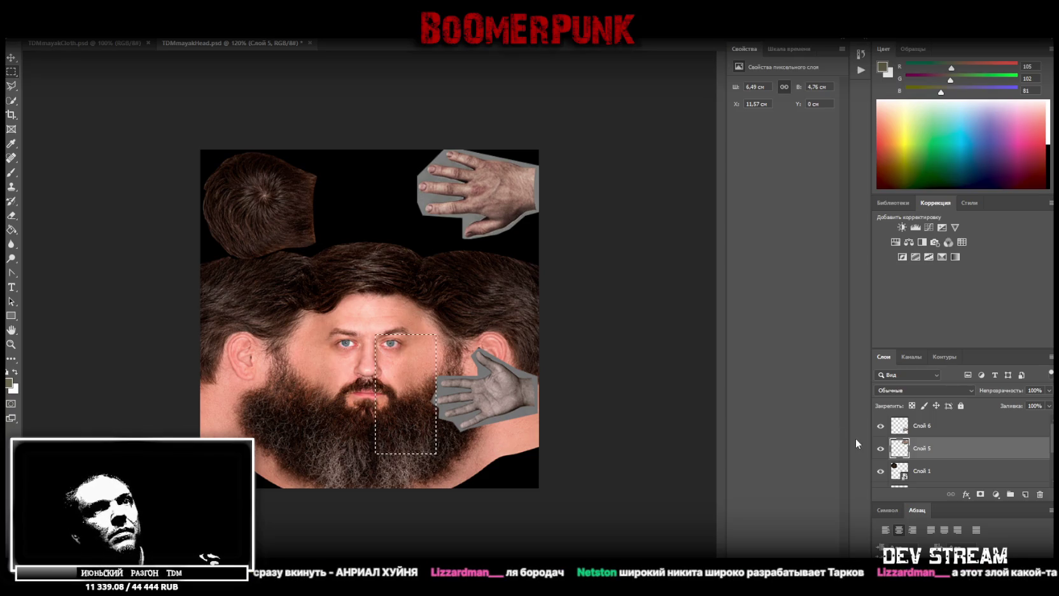
click(933, 430)
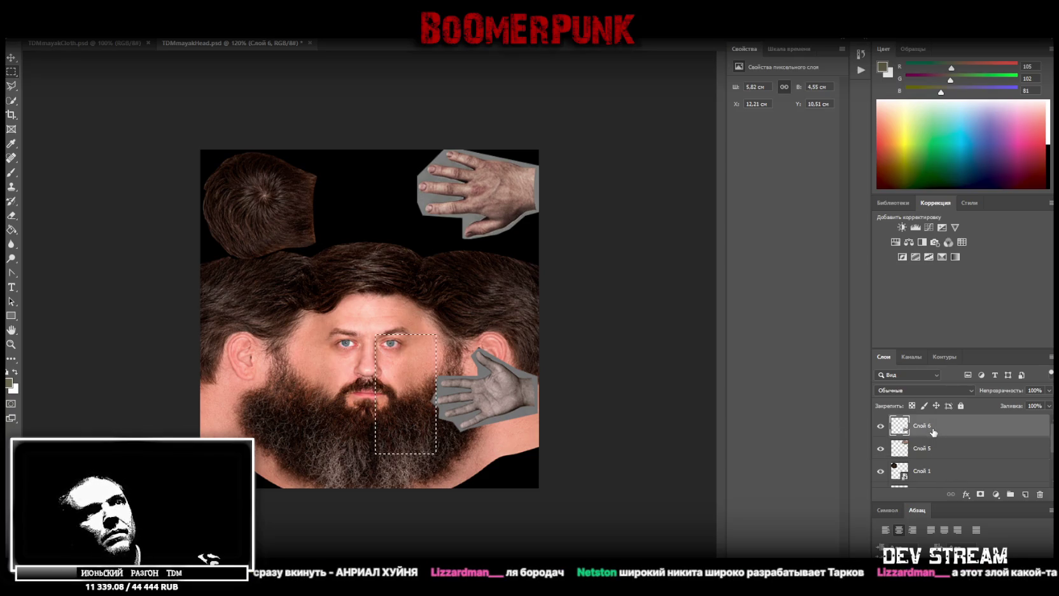
key(Delete)
right_click(10, 85)
click(56, 86)
key(ctrl+d)
- Move the palm up into the top row beside the other hand
key(ctrl+t)
drag(507, 395, 389, 198)
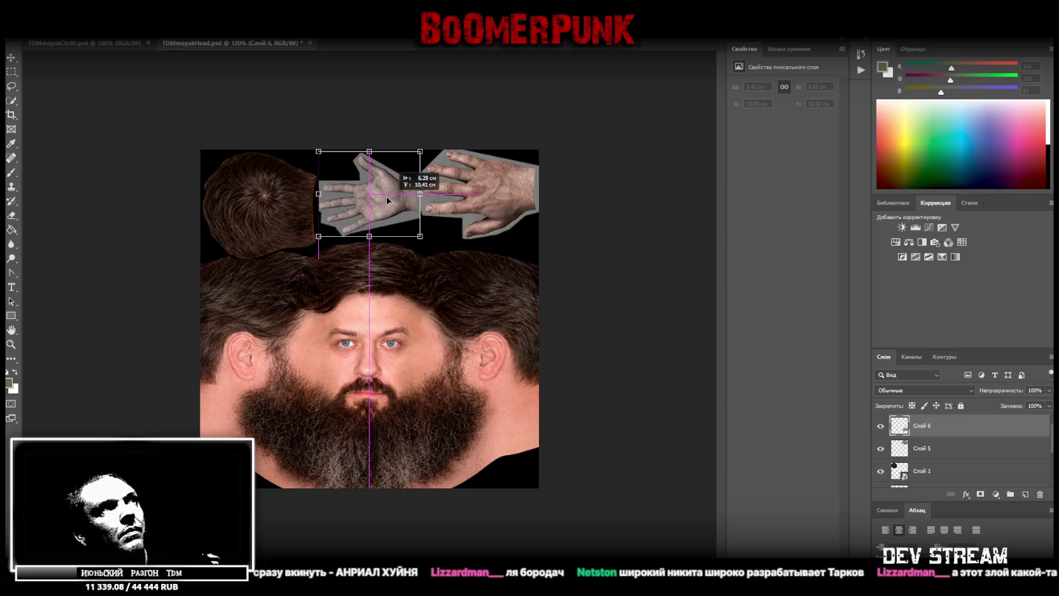
key(Left)
key(Left)
key(Left)
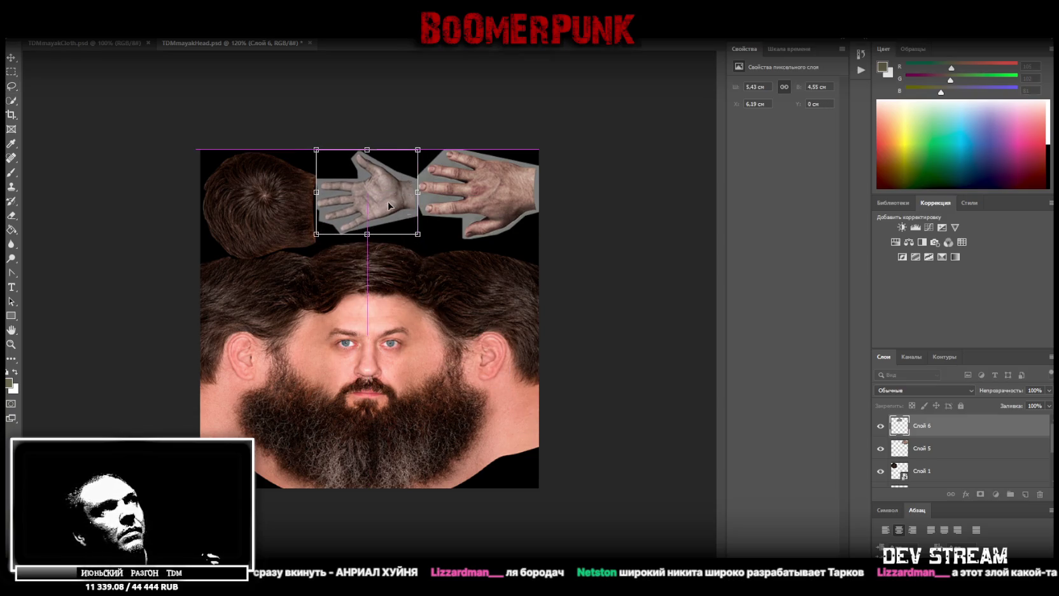
key(Return)
key(l)
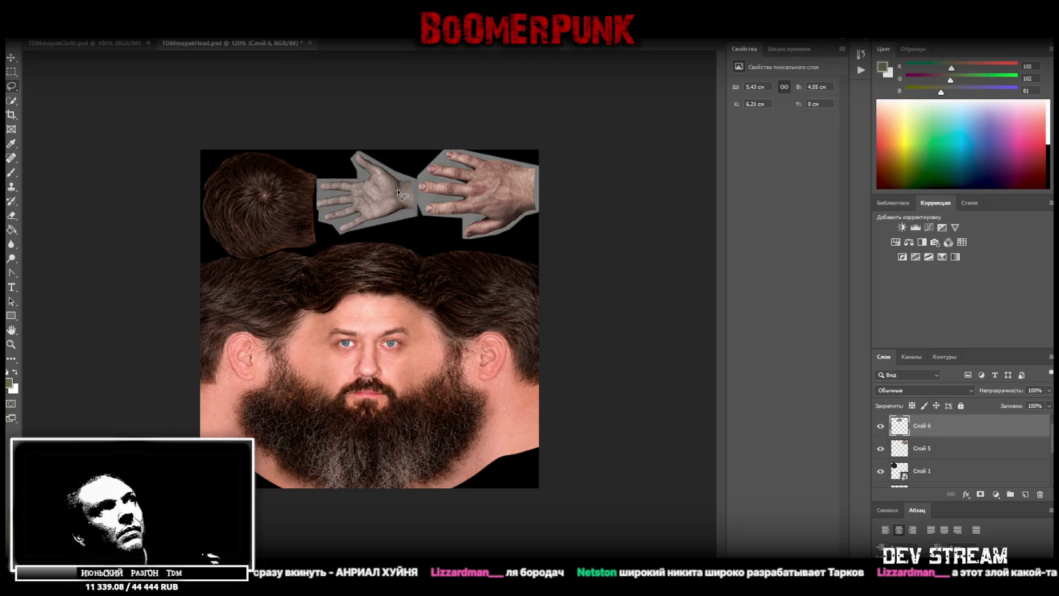
click(961, 452)
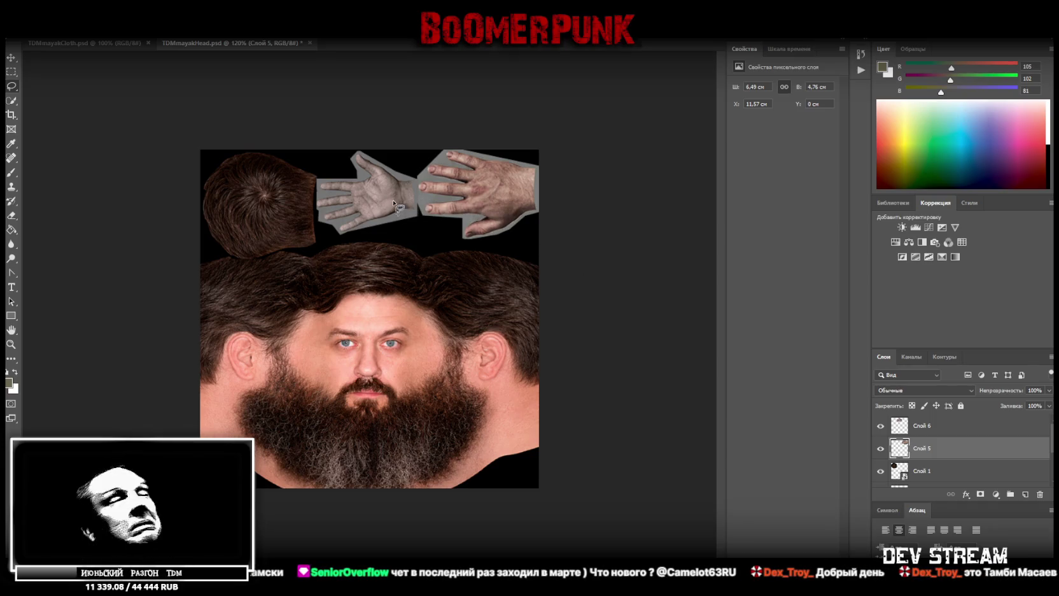
- Convert the palm layer (Слой 6) into a smart object
click(951, 433)
right_click(949, 433)
click(844, 284)
- Stretch the palm taller, nudge it between hair and hand, and save the document
key(ctrl+t)
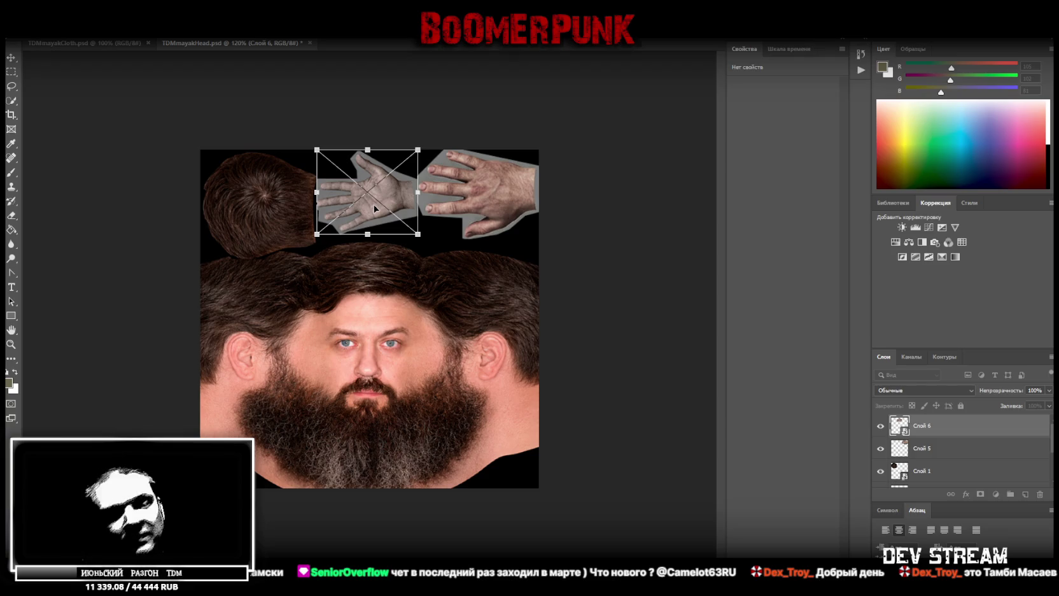
mouse_move(367, 235)
mouse_down()
mouse_move(367, 247)
mouse_move(356, 231)
mouse_up()
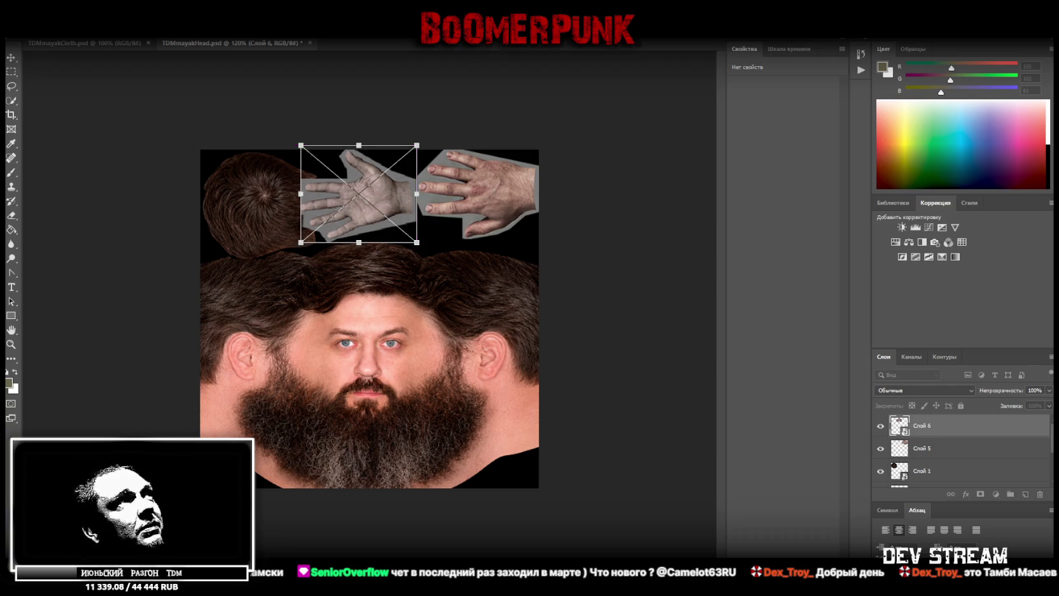
drag(353, 217, 357, 220)
key(Return)
key(l)
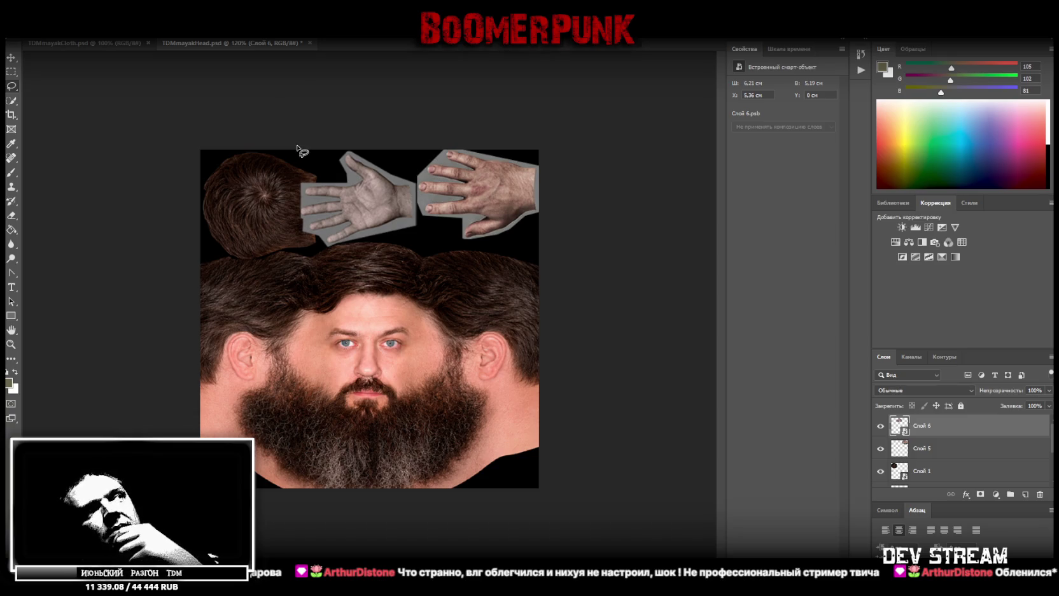
key(ctrl+s)
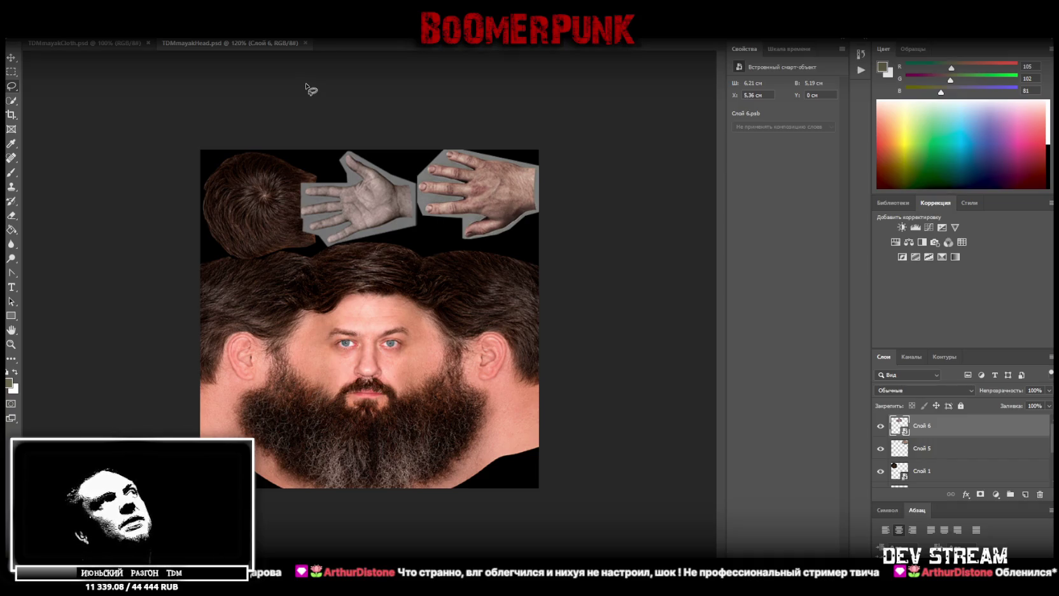
- Save a PNG copy of the head texture, then switch to TDMmayakCloth.psd
click(11, 344)
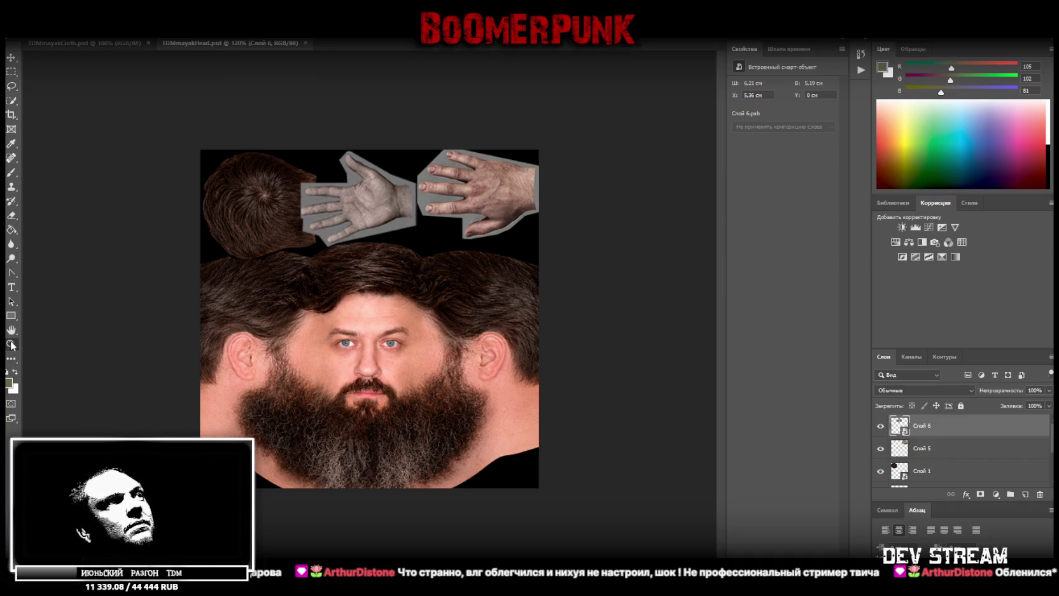
key(alt+f)
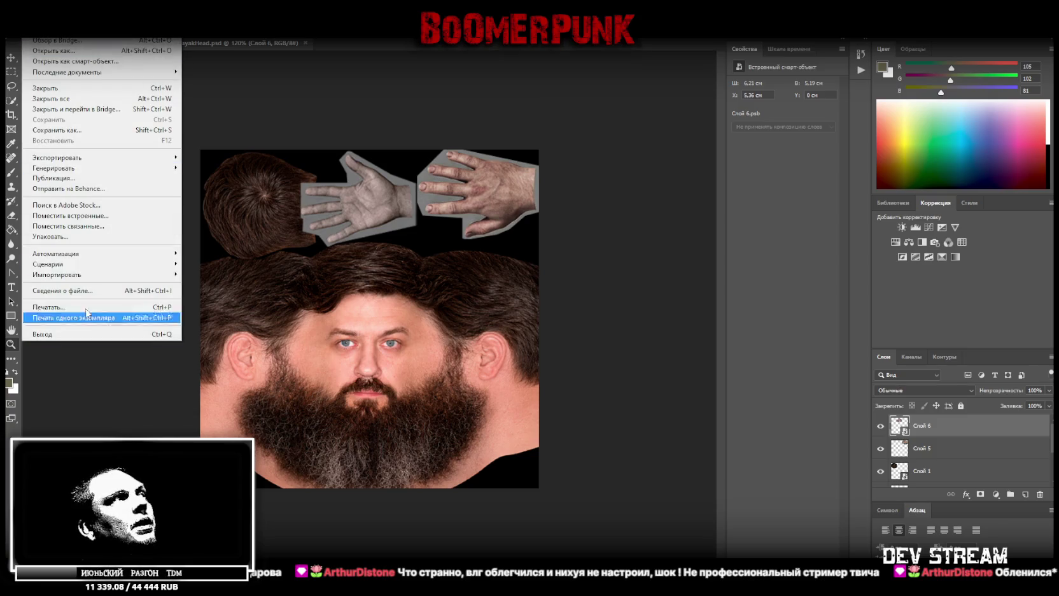
click(101, 140)
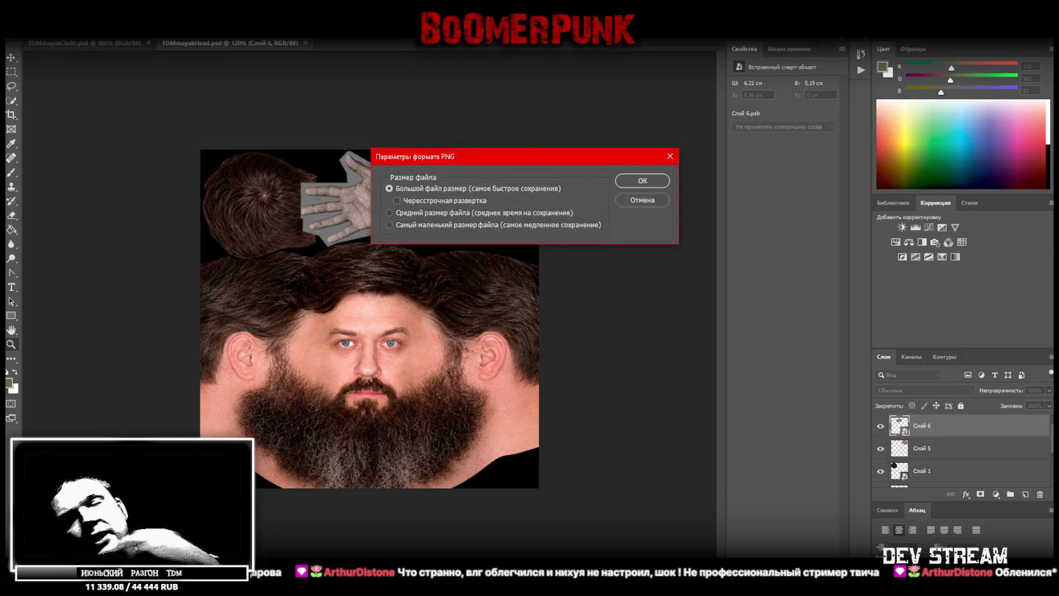
click(648, 180)
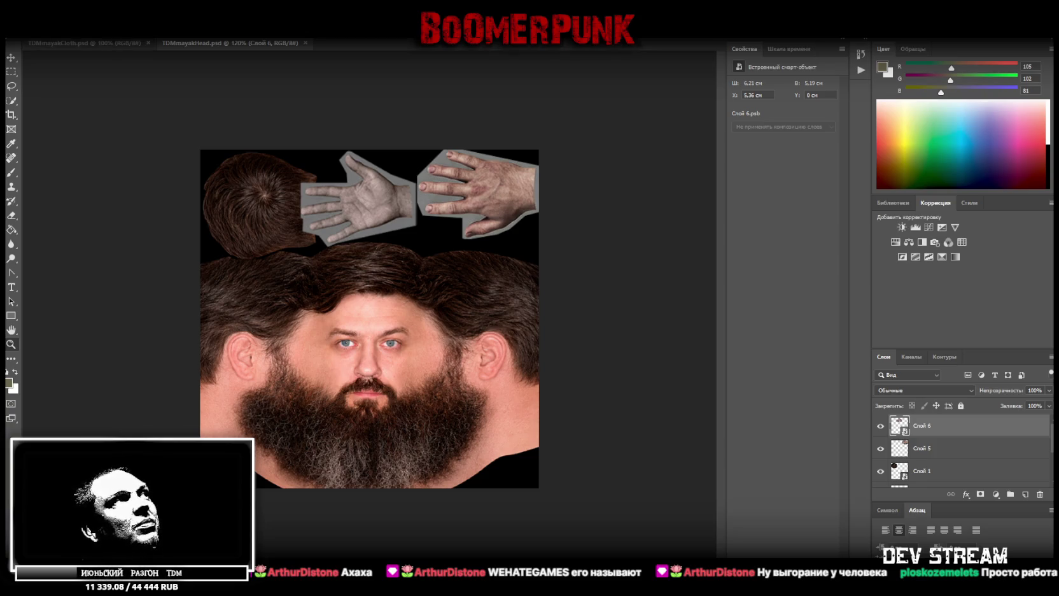
click(87, 42)
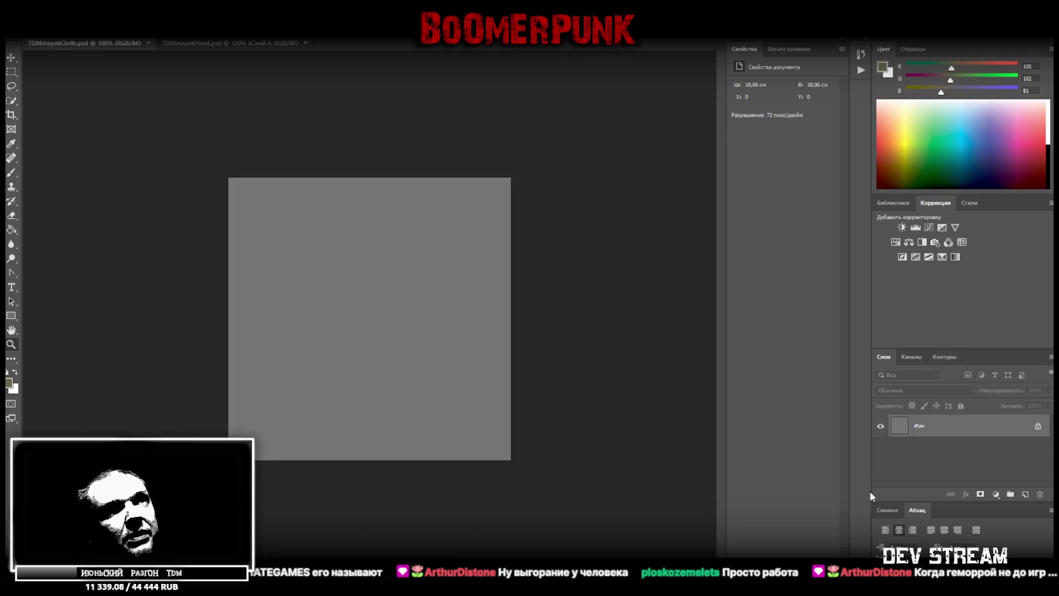
- Blacken the canvas with a Lightness -100 Hue/Saturation layer merged into the background
click(895, 242)
drag(783, 169, 608, 167)
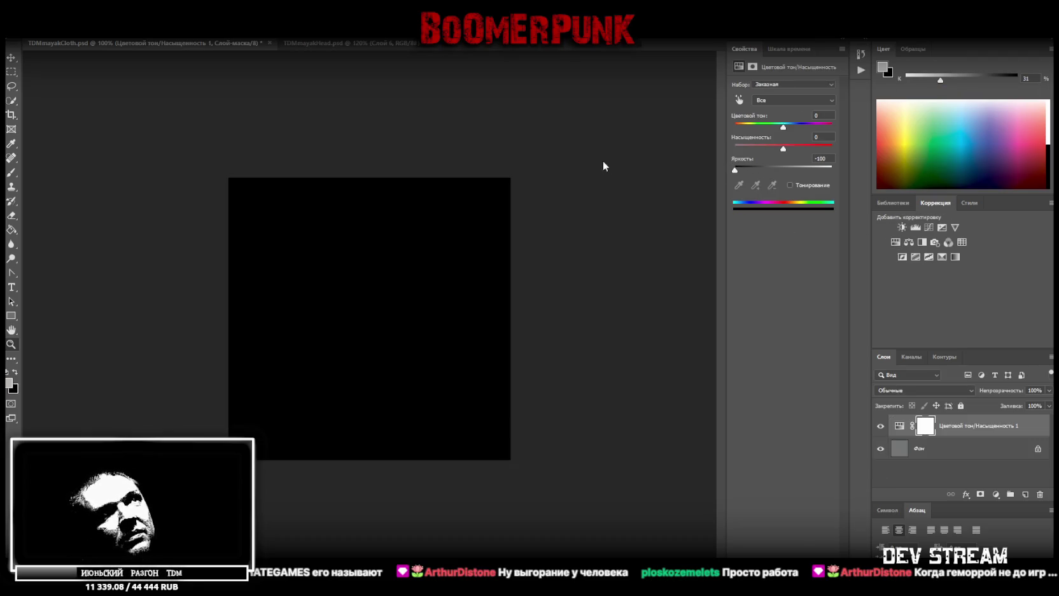
shift+click(930, 448)
right_click(928, 448)
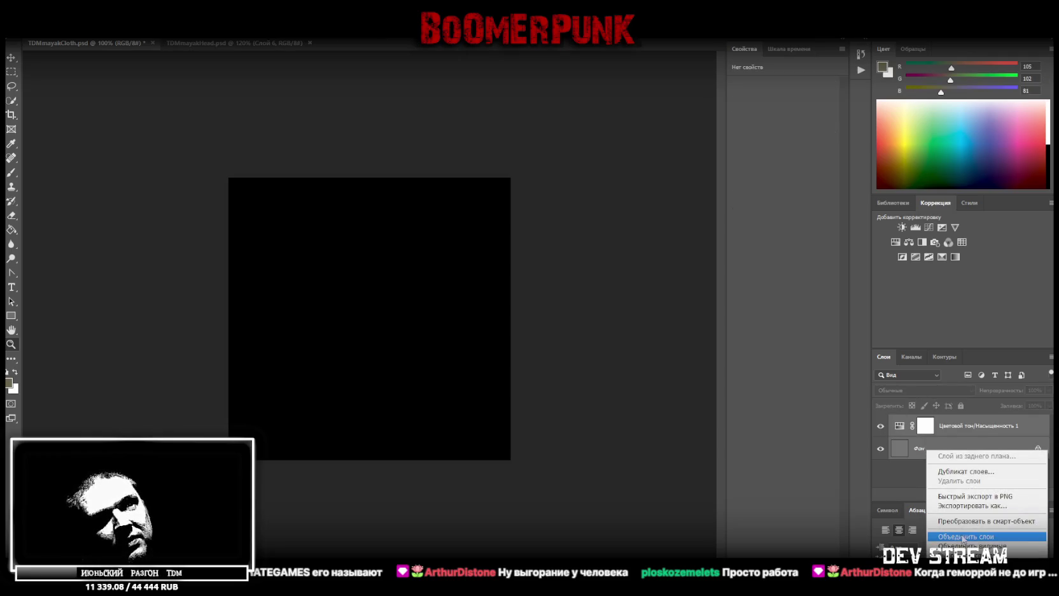
click(963, 536)
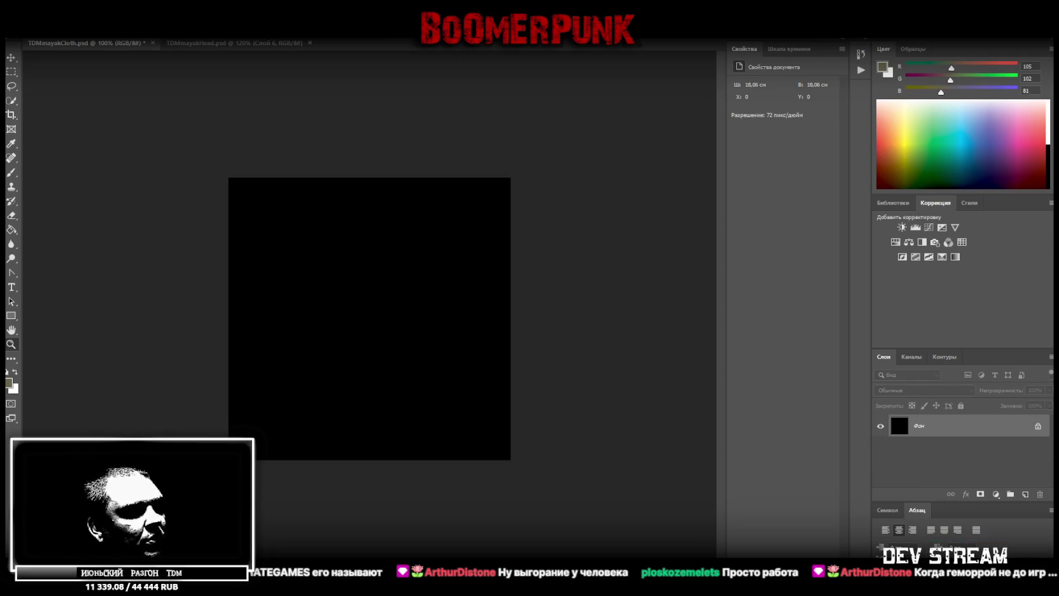
key(super+d)
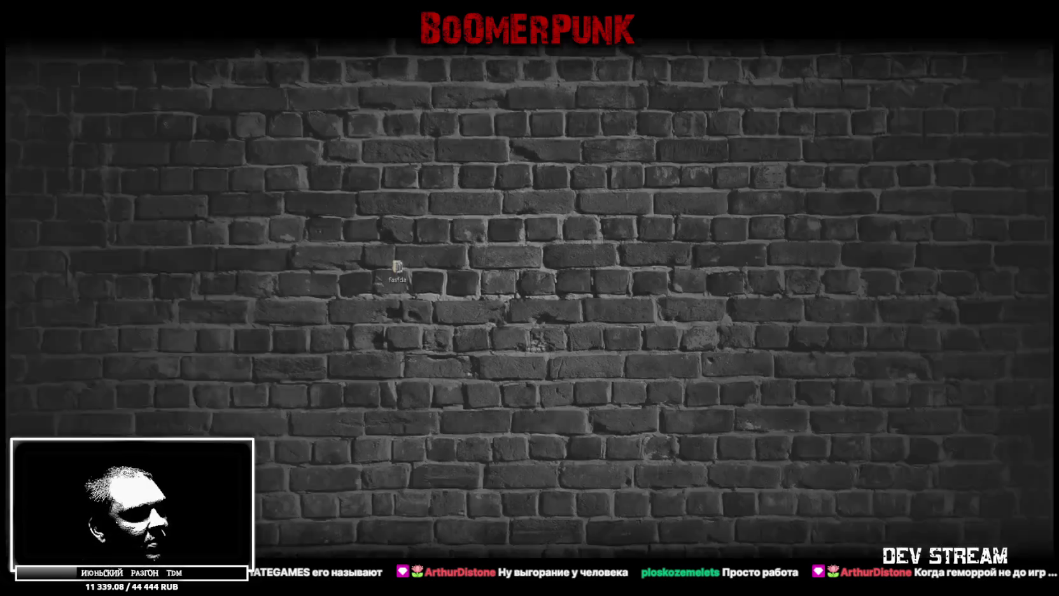
key(super+d)
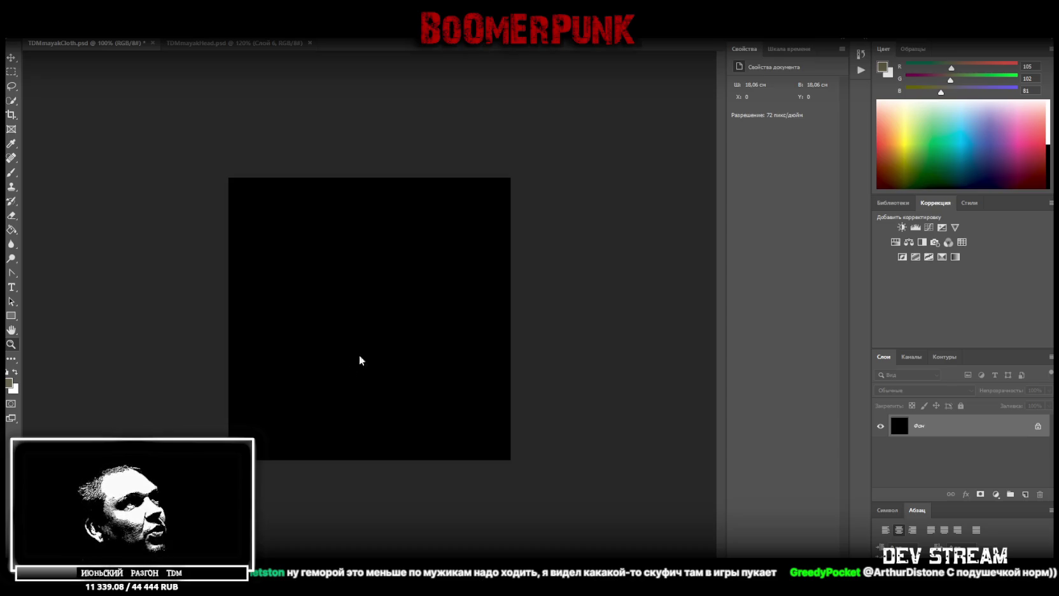
- Place the generated clothing image, scaled to about 27.8 cm and aligned to the canvas top
drag(163, 494, 367, 356)
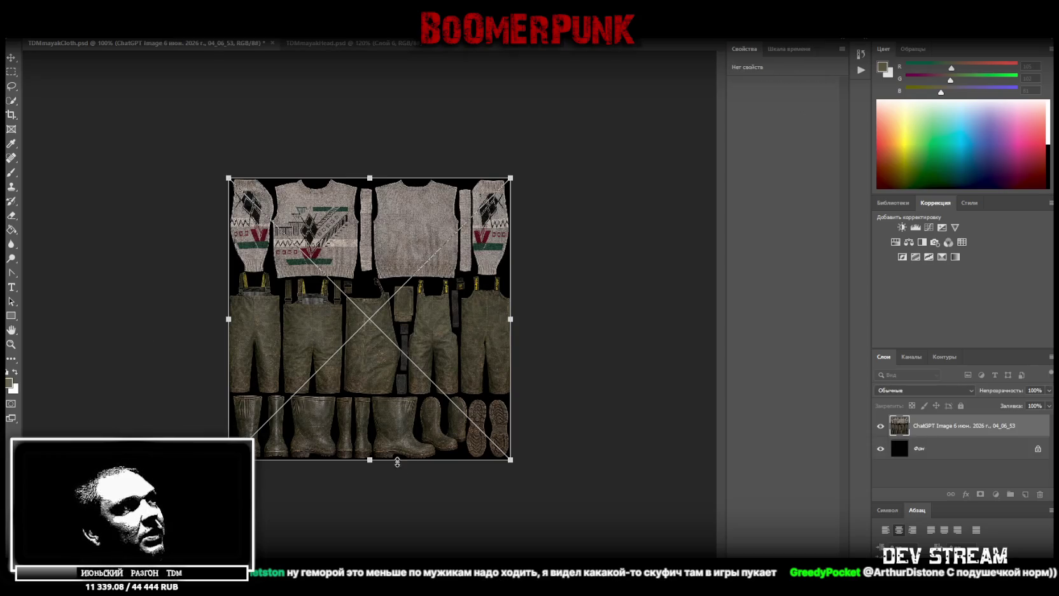
drag(369, 459, 370, 555)
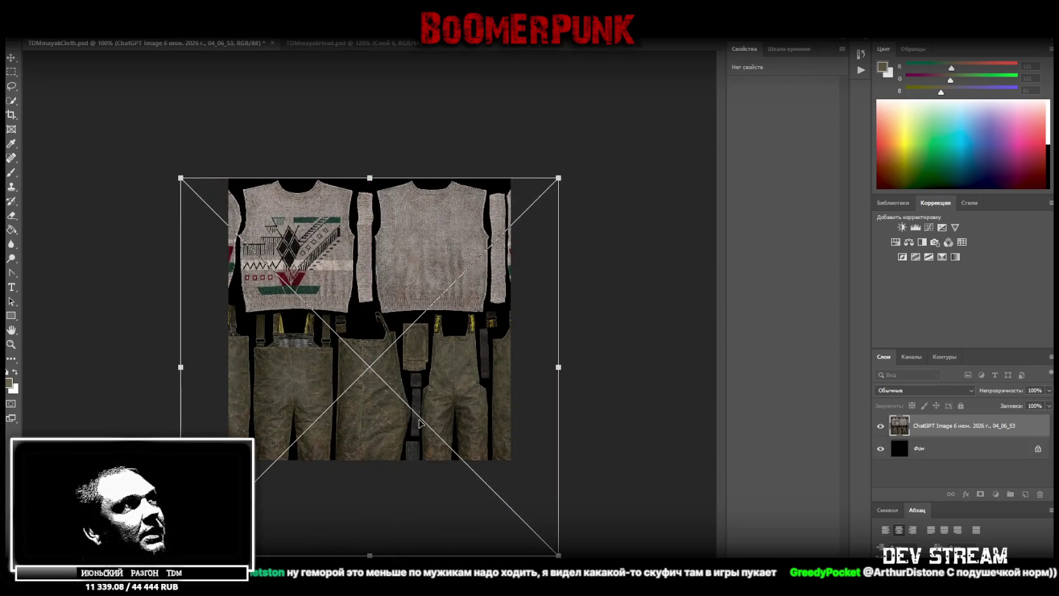
drag(559, 367, 591, 331)
drag(407, 204, 392, 247)
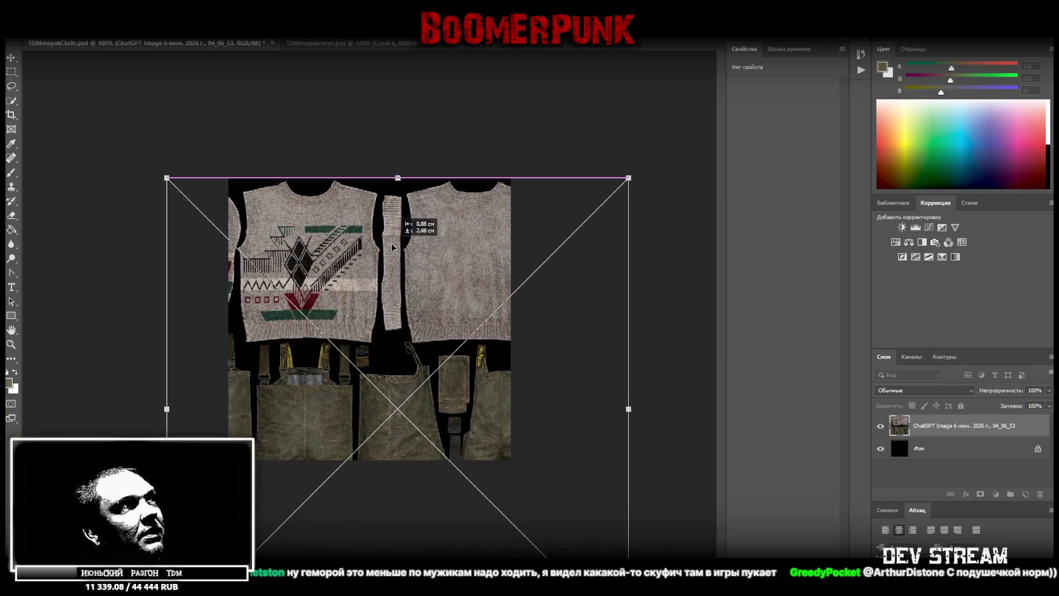
drag(628, 409, 601, 408)
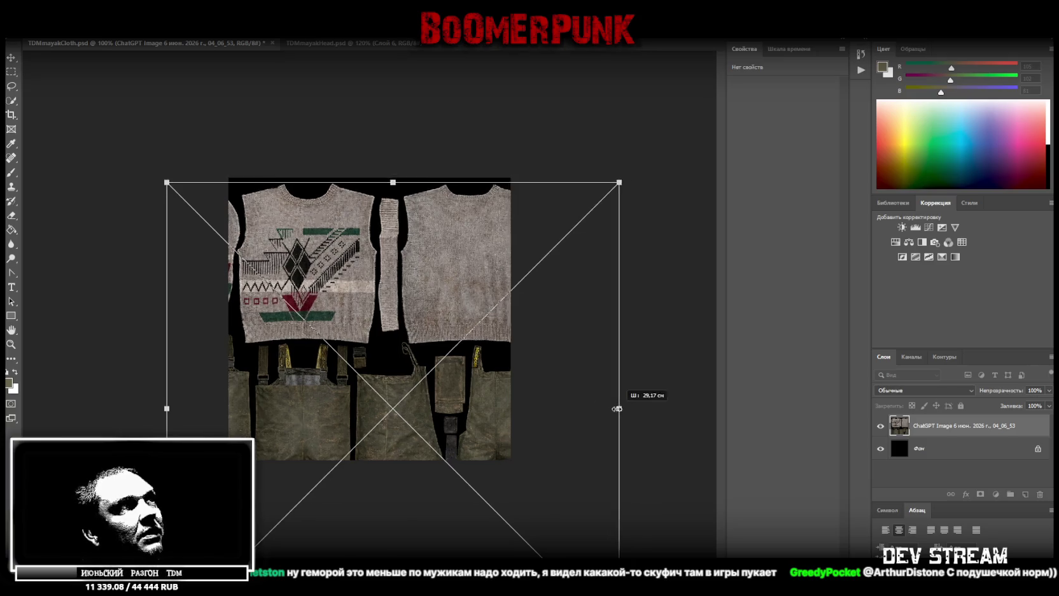
drag(484, 370, 482, 356)
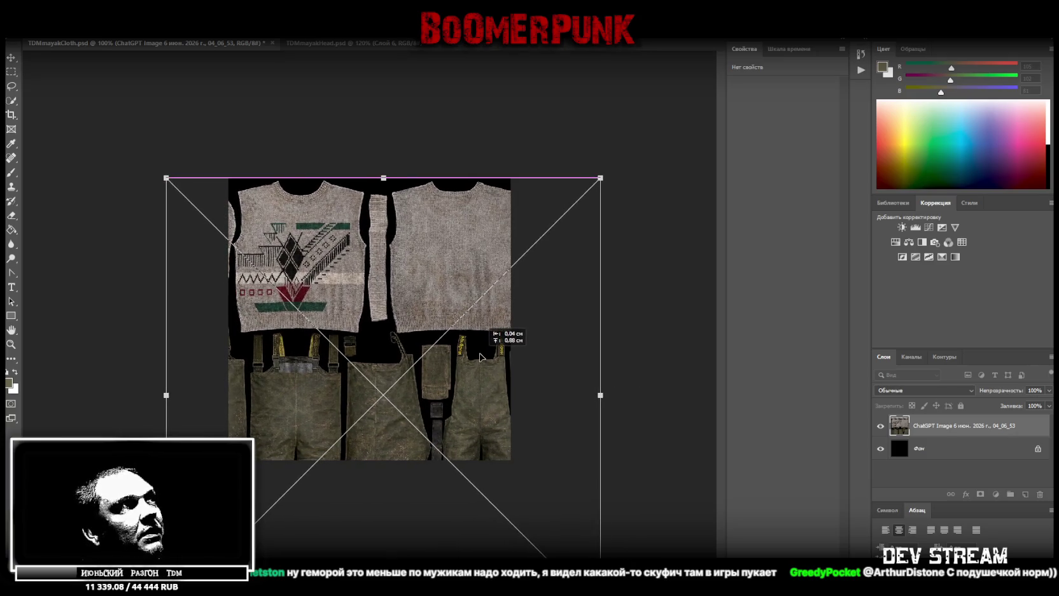
click(11, 71)
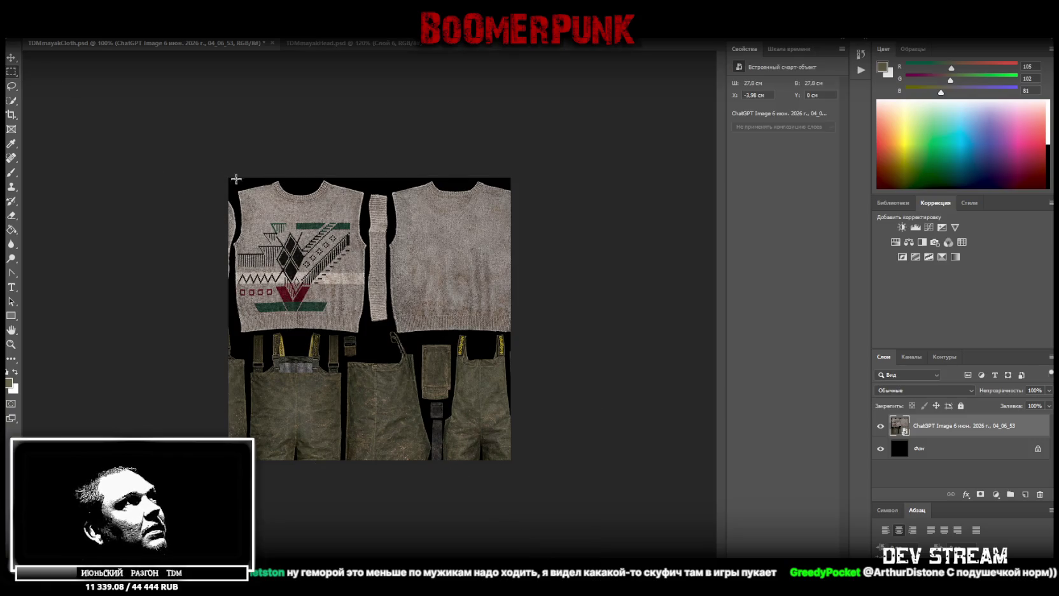
- Copy the top-left sweater front onto its own layer and hide it
drag(229, 178, 368, 333)
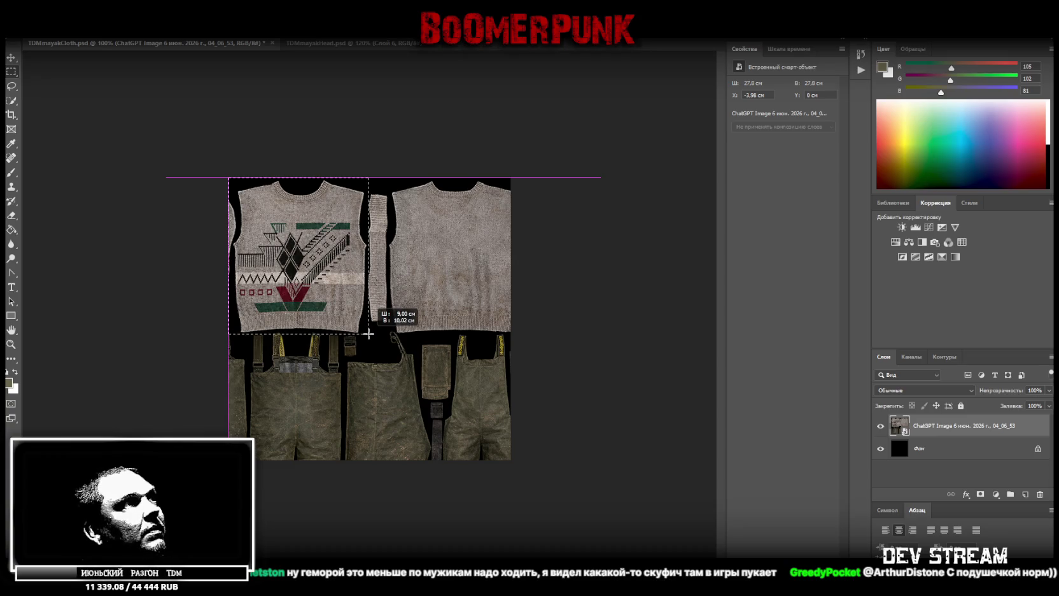
drag(368, 333, 368, 333)
right_click(260, 238)
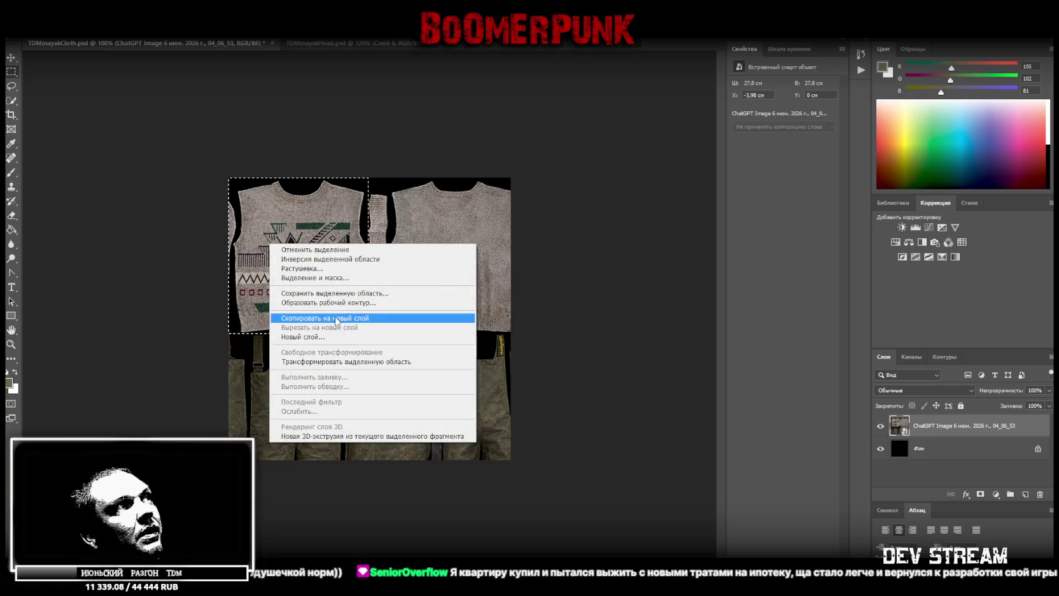
click(305, 319)
click(928, 449)
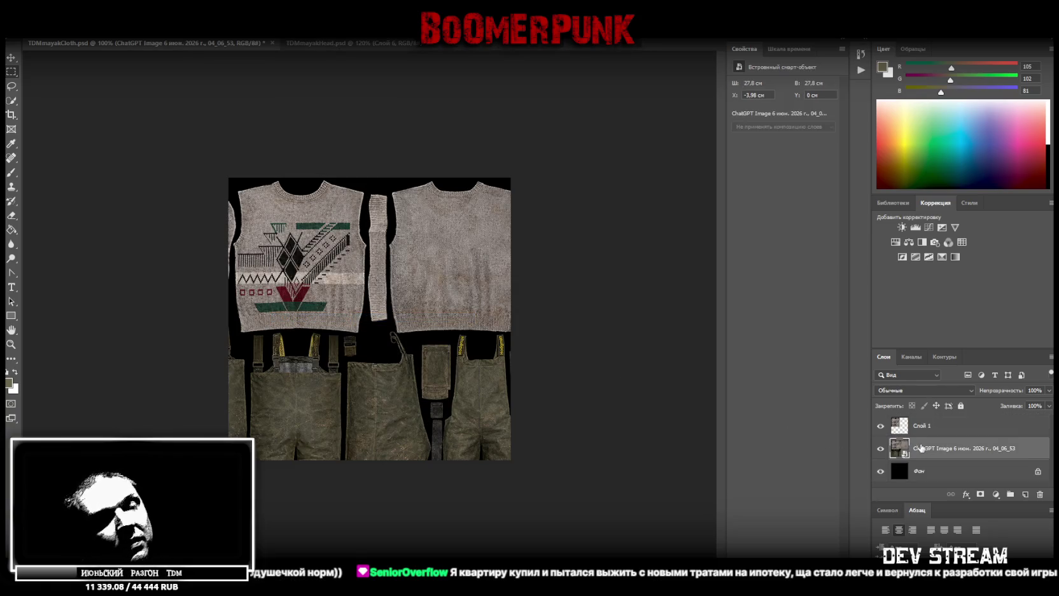
- Slide the generated clothing image about 1.55 cm to the left
click(880, 425)
key(ctrl+t)
drag(472, 285, 376, 282)
click(15, 73)
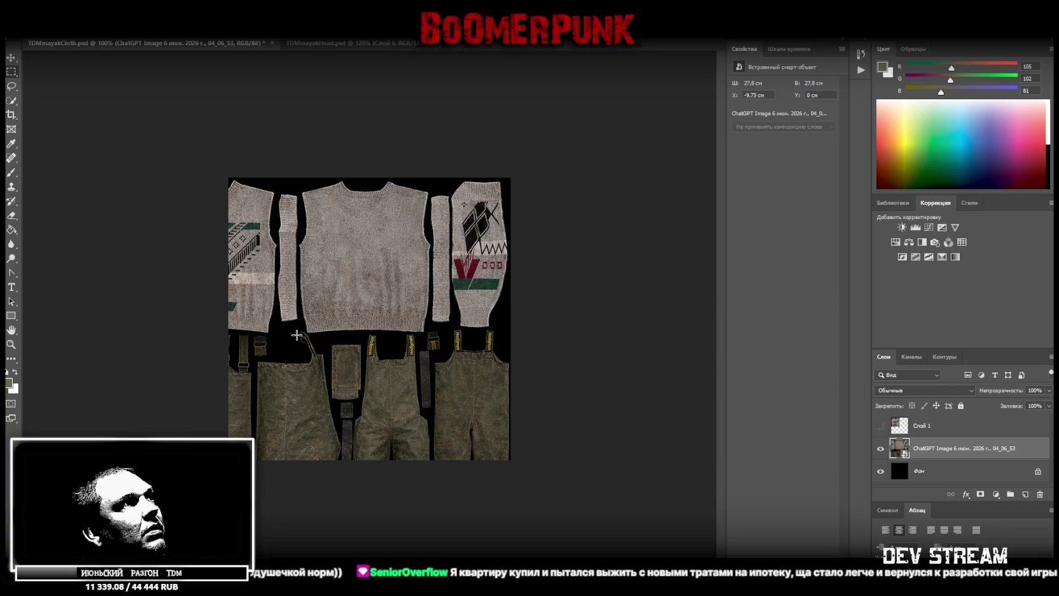
- Copy the back sweater piece onto a new layer
drag(299, 335, 430, 167)
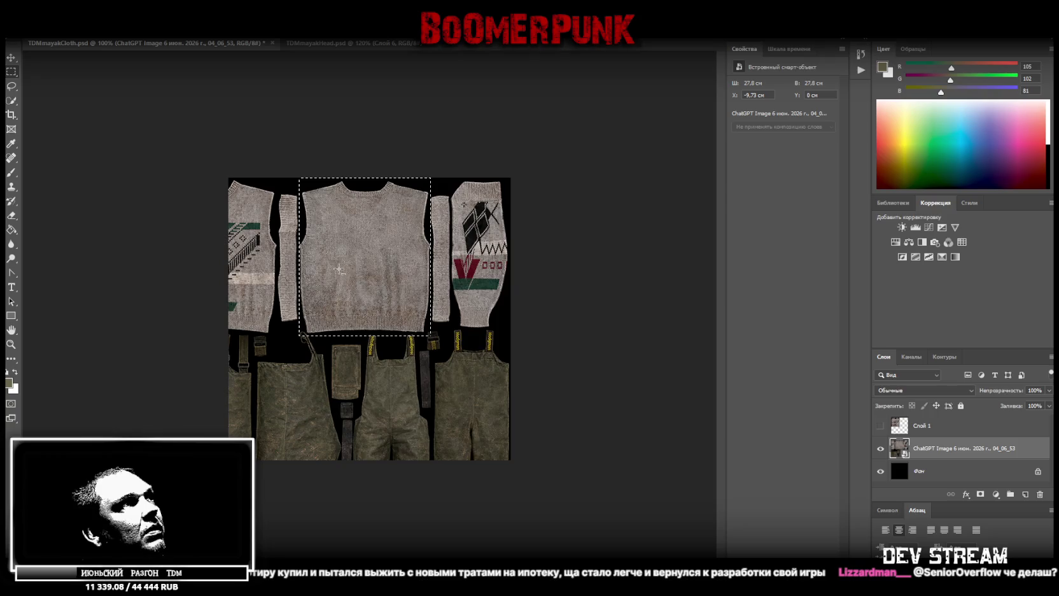
right_click(341, 270)
click(390, 347)
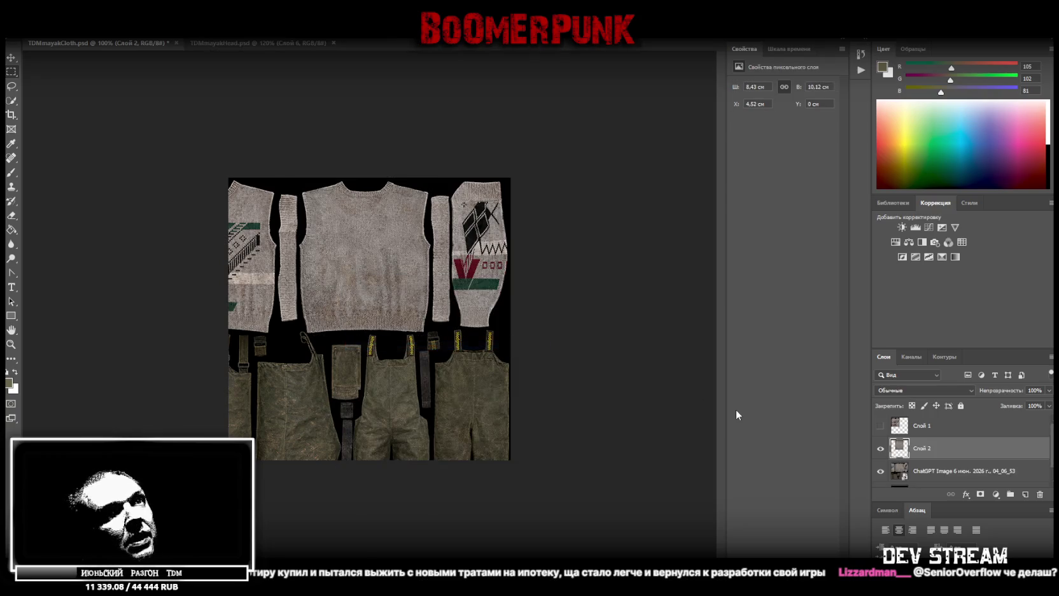
- Slide the clothing image right to show the patterned front and hide Слой 2
click(919, 472)
key(ctrl+t)
drag(312, 326, 434, 328)
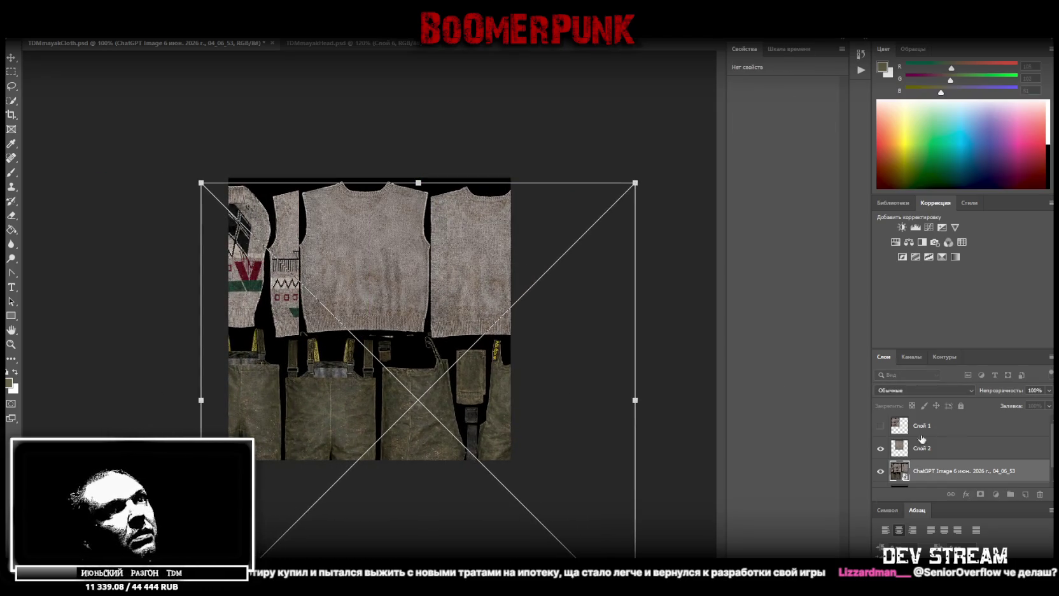
click(880, 448)
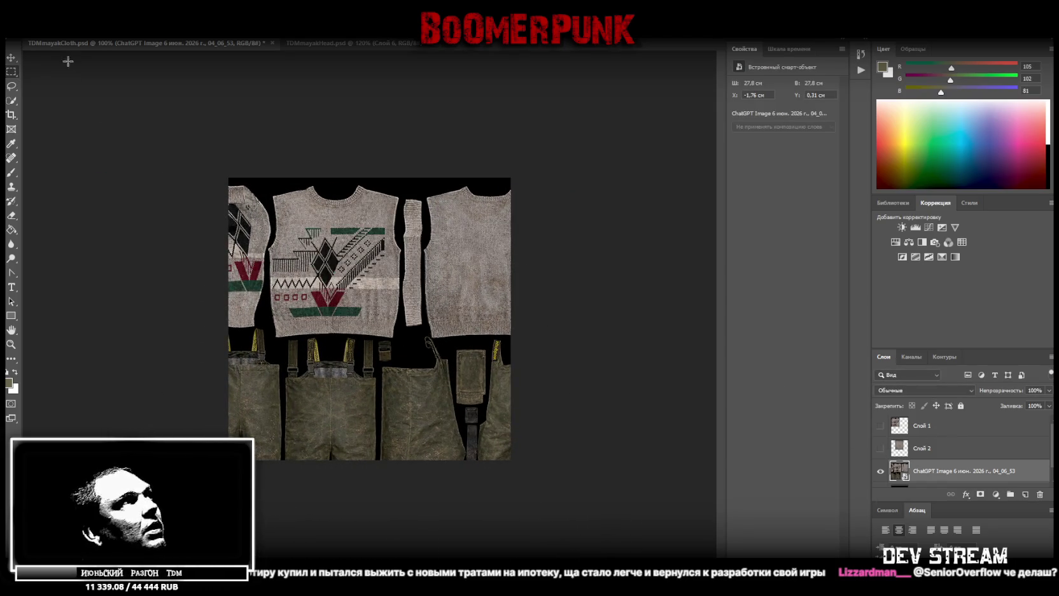
- Drag the generated garment image left and up until the overalls and rubber boots fill the canvas
drag(374, 332, 420, 327)
drag(405, 245, 396, 244)
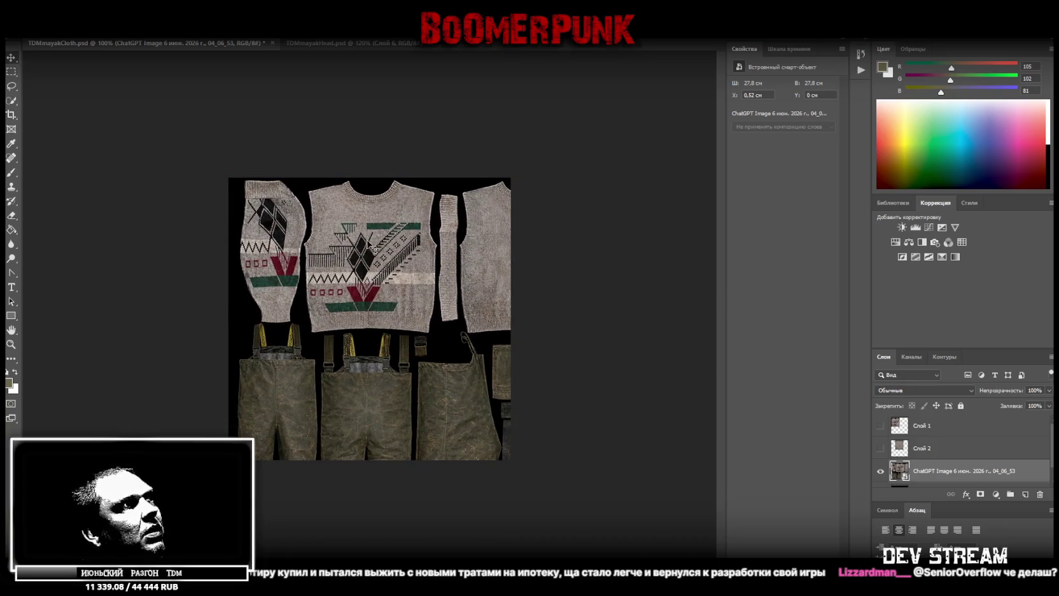
drag(424, 294, 283, 299)
mouse_move(403, 312)
mouse_down()
mouse_move(344, 313)
mouse_move(367, 226)
mouse_move(484, 314)
mouse_move(574, 313)
mouse_move(320, 305)
mouse_move(401, 306)
mouse_up()
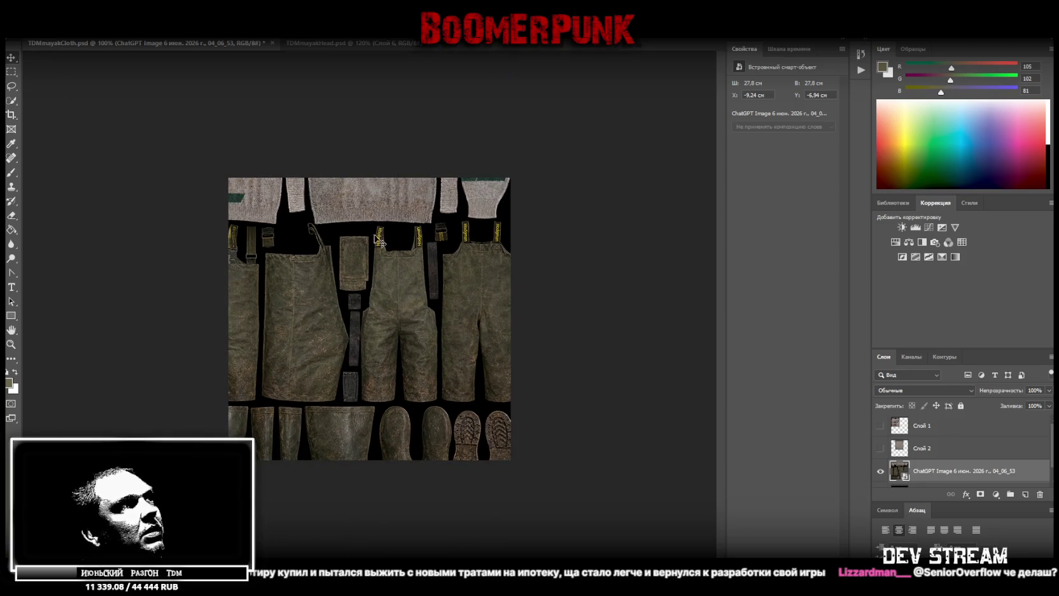
mouse_move(325, 330)
mouse_down()
mouse_move(373, 349)
mouse_move(344, 325)
mouse_move(458, 369)
mouse_move(251, 362)
mouse_up()
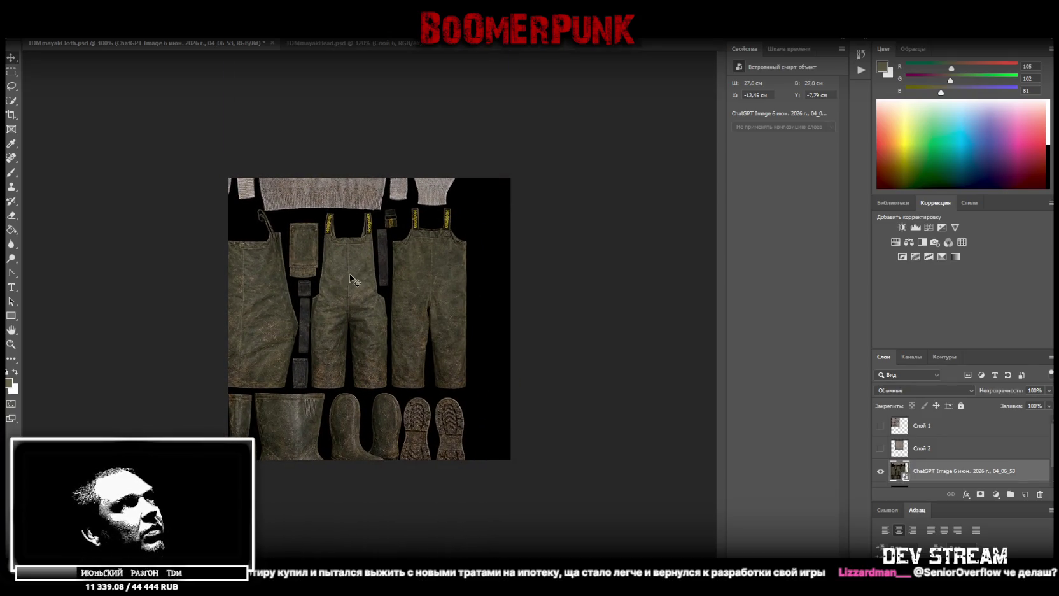
click(11, 71)
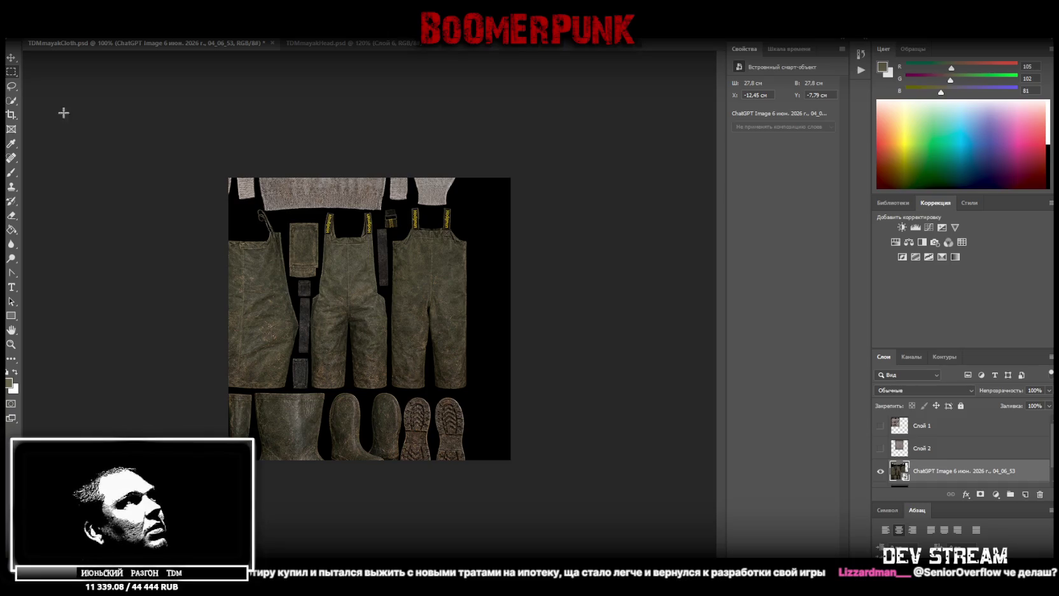
right_click(12, 86)
click(51, 99)
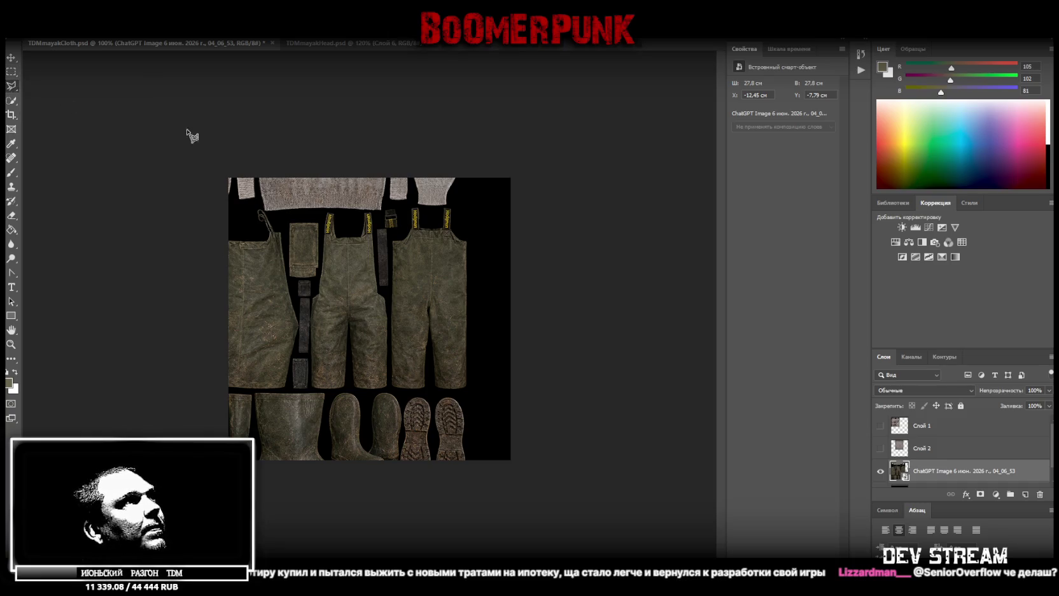
click(326, 212)
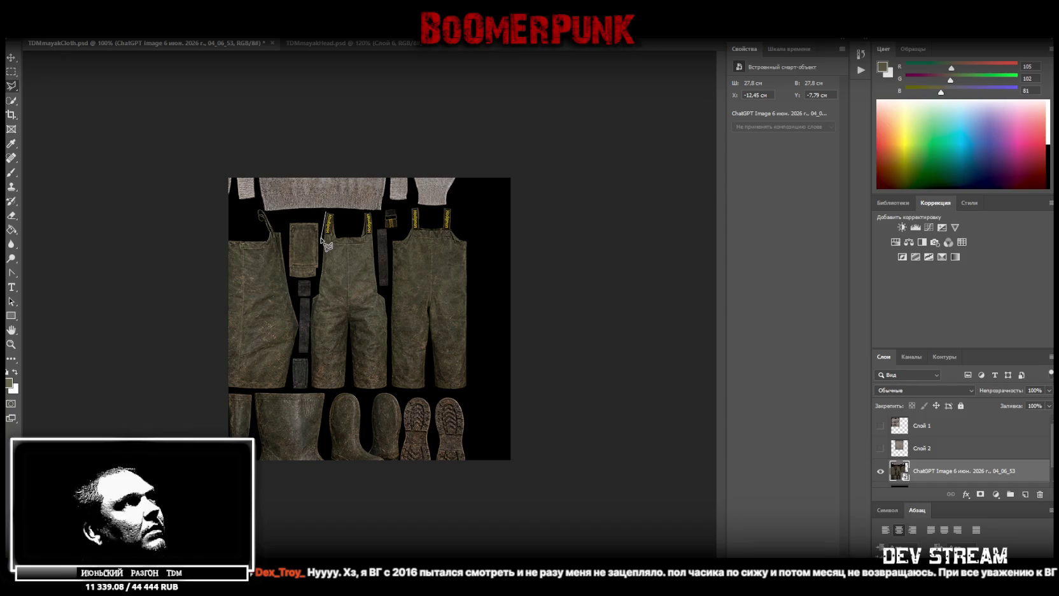
click(307, 301)
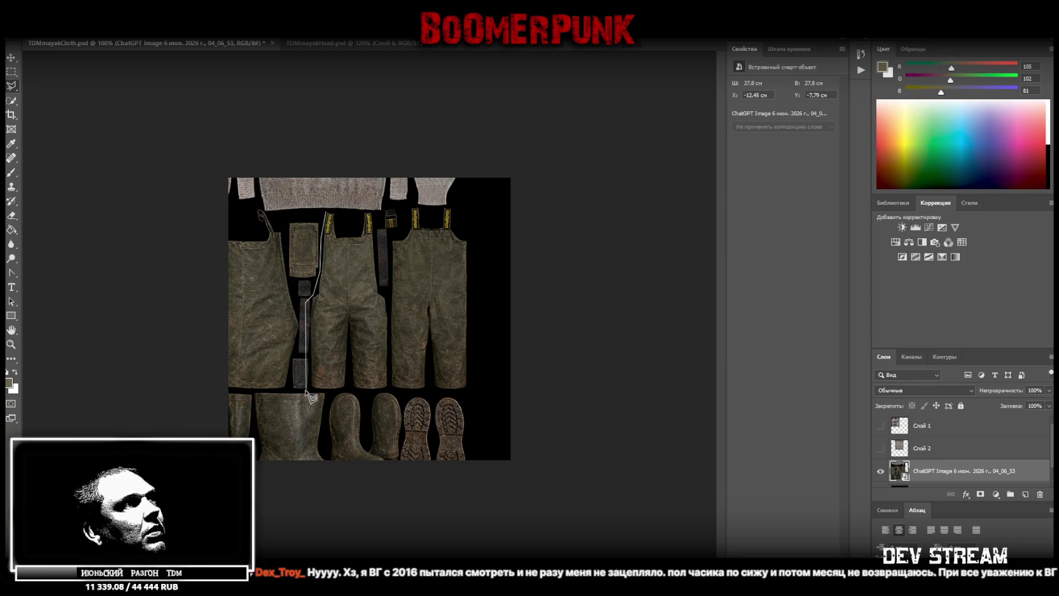
click(304, 391)
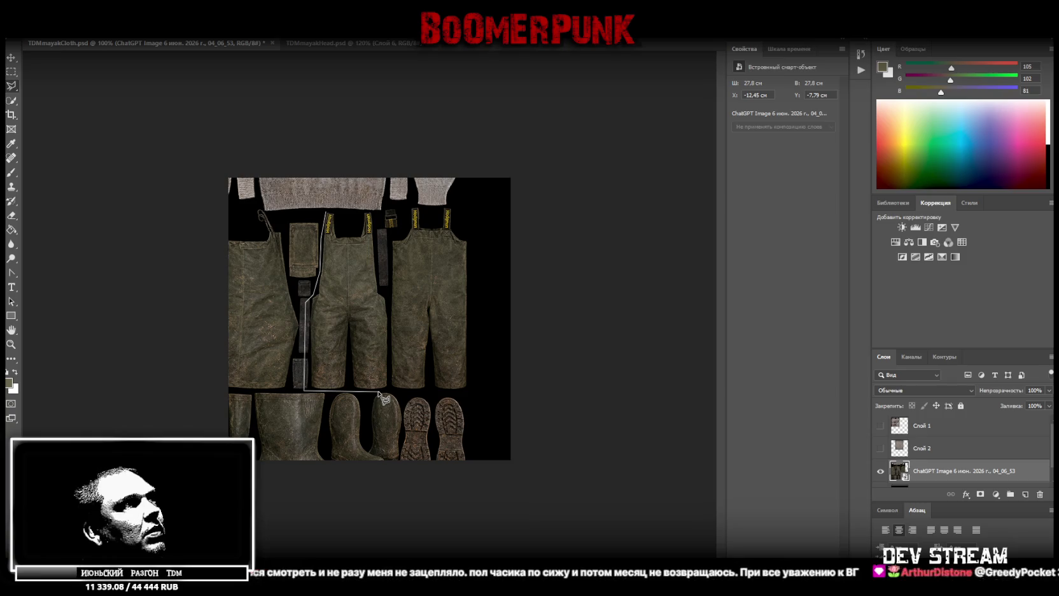
click(473, 392)
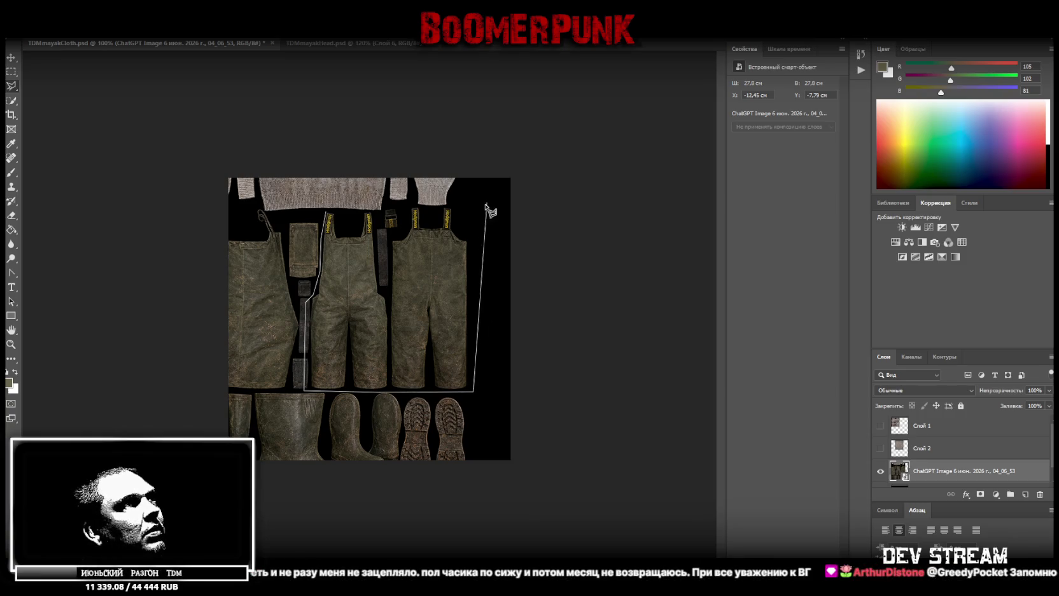
click(475, 228)
key(Escape)
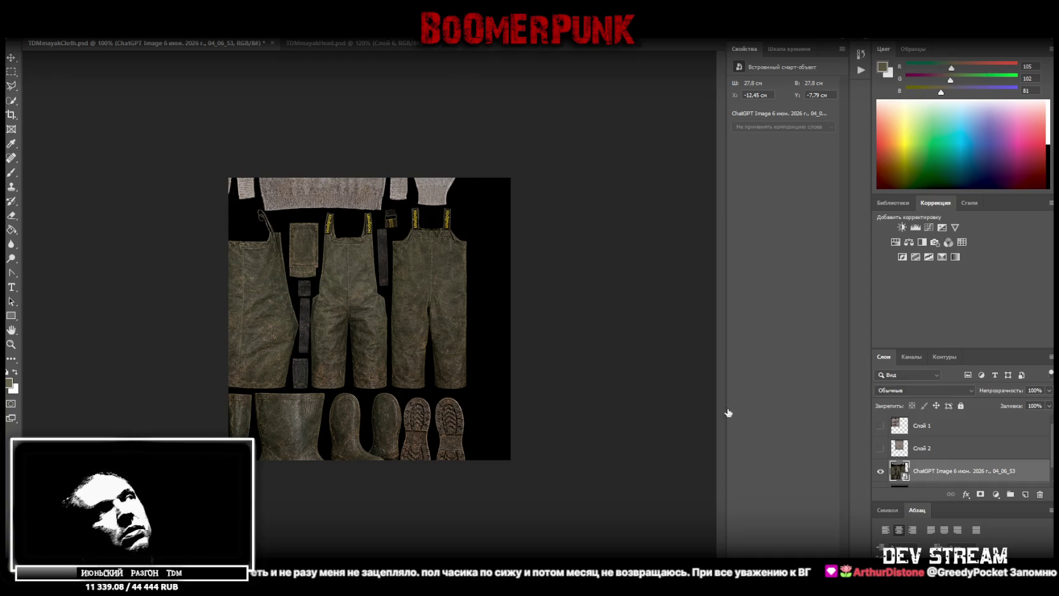
key(ctrl+t)
- Scale the generated clothing smart object up to 40.43 cm so two overalls fill the canvas
drag(469, 273, 450, 324)
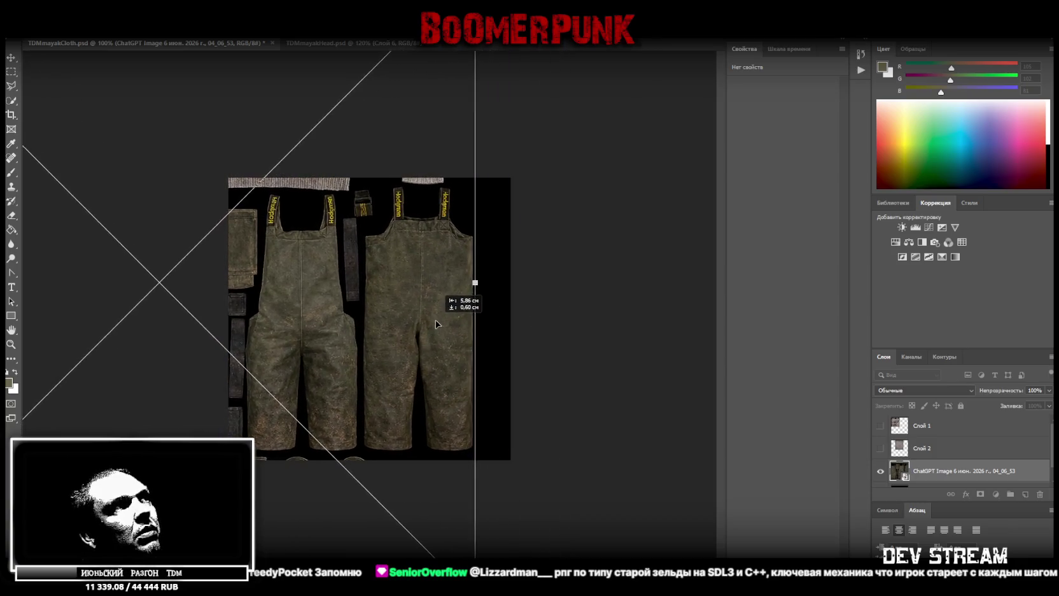
drag(450, 323, 448, 324)
key(Return)
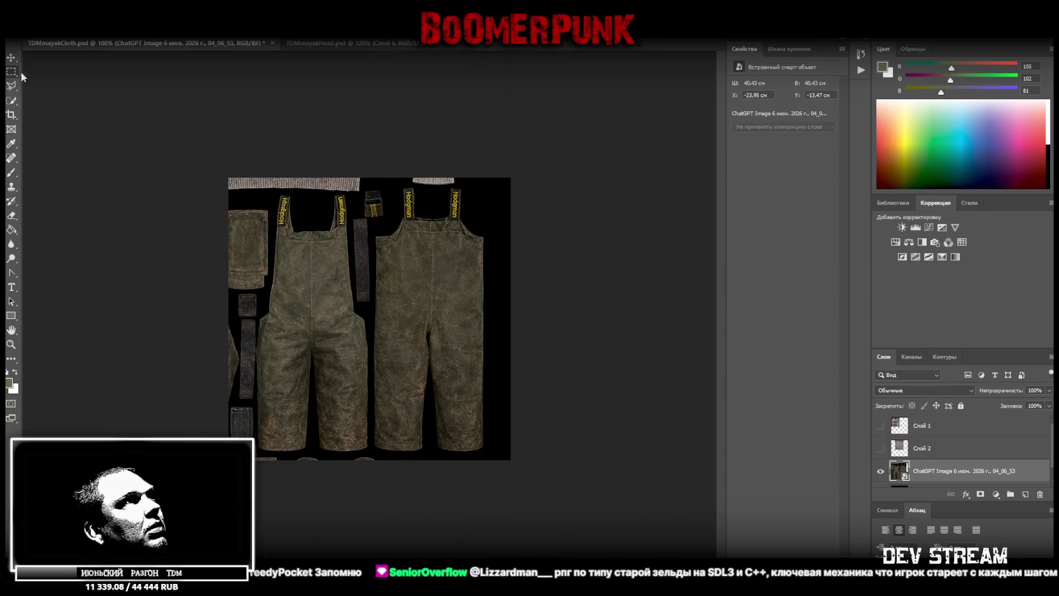
- Marquee the left overalls, then start a polygonal lasso outline down their left side
drag(276, 191, 350, 448)
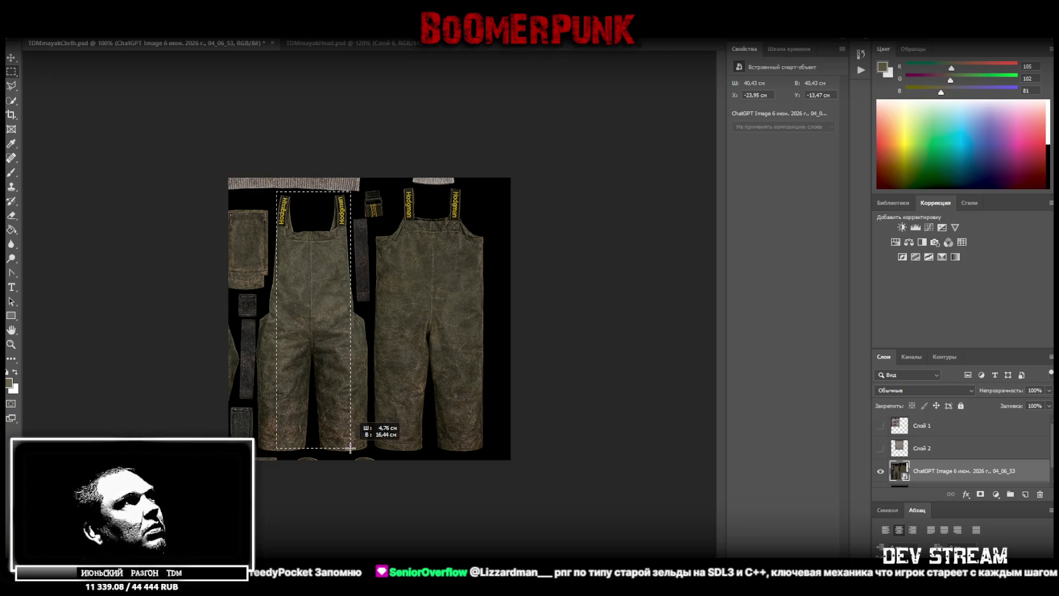
drag(350, 448, 345, 453)
right_click(10, 91)
click(57, 97)
click(279, 219)
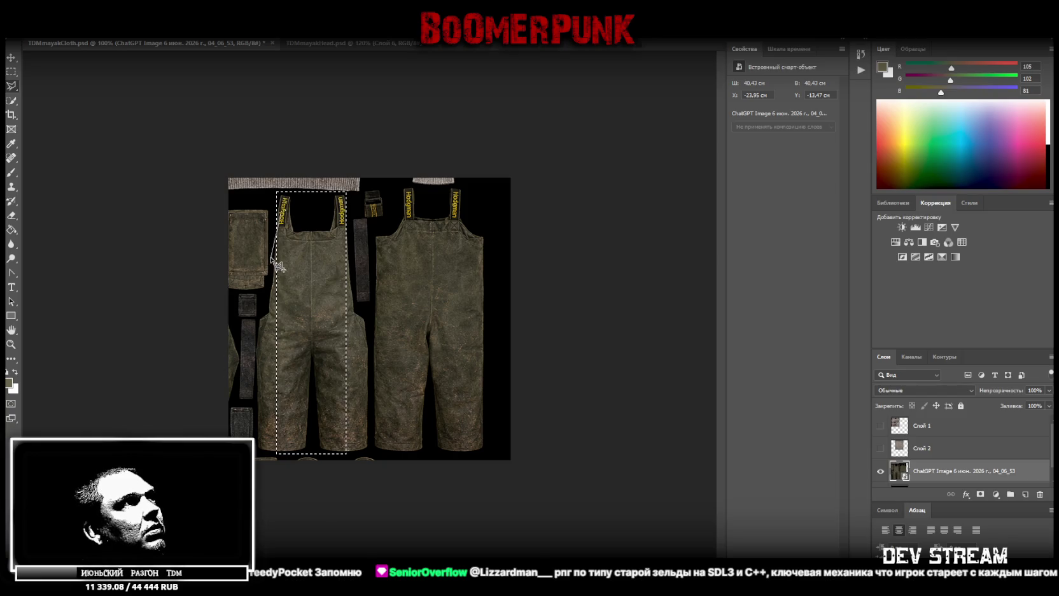
click(267, 292)
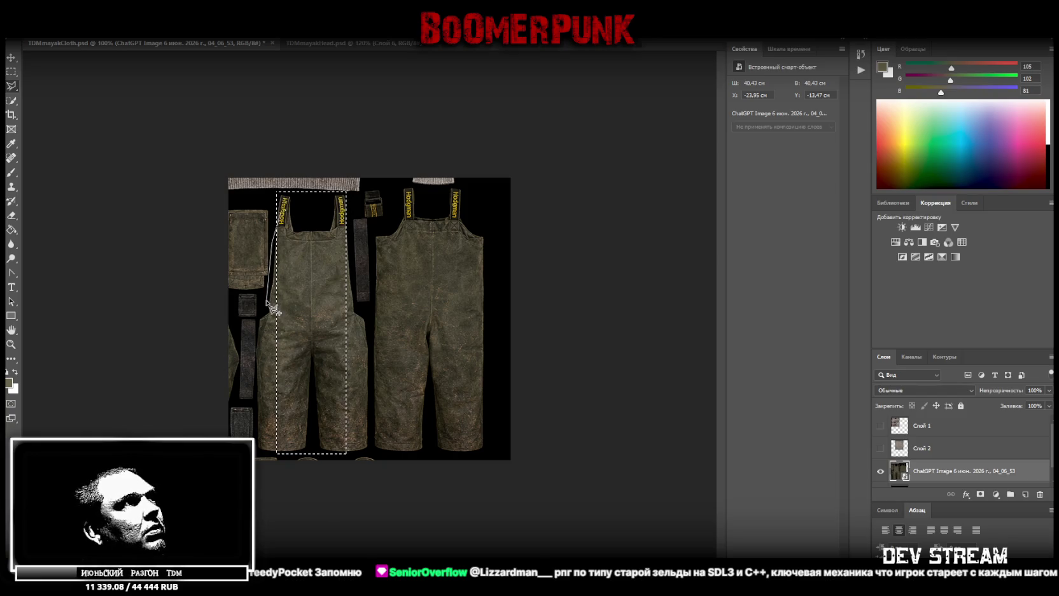
click(253, 319)
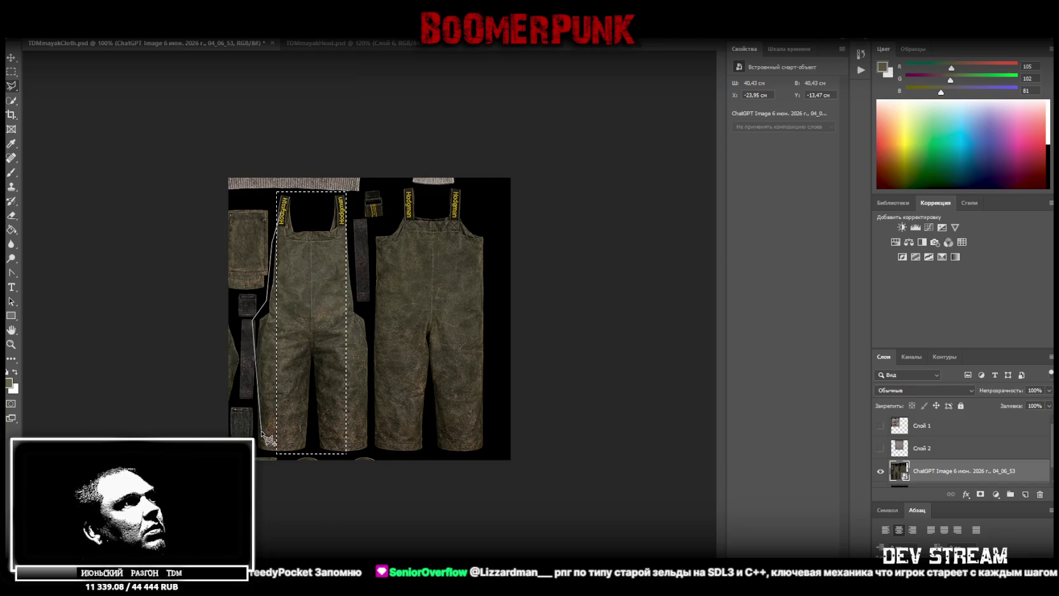
click(253, 450)
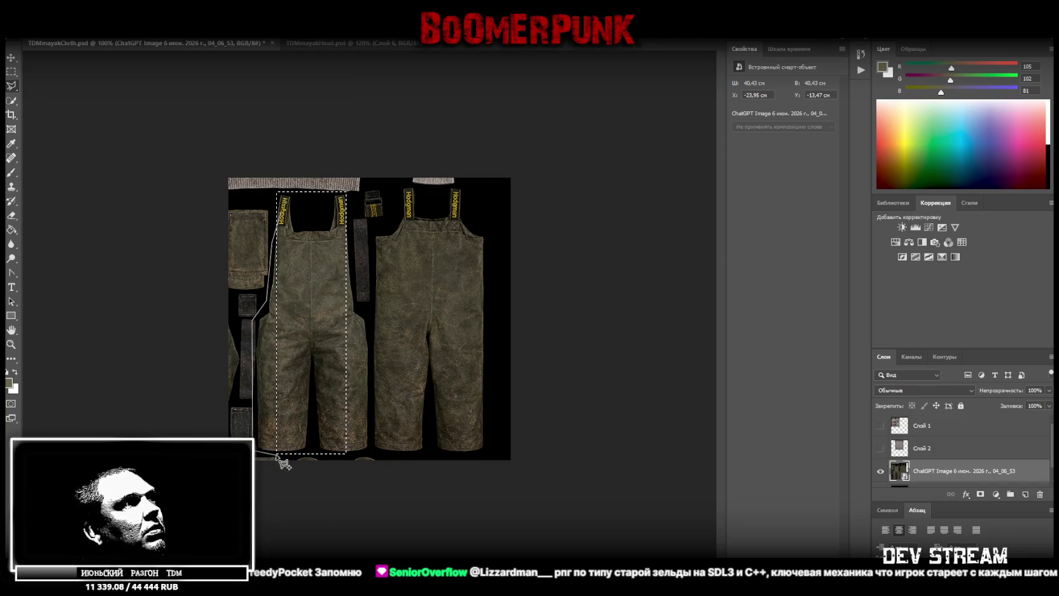
- Continue the outline across the bottom, up the right overalls and between the straps, closing it
click(485, 454)
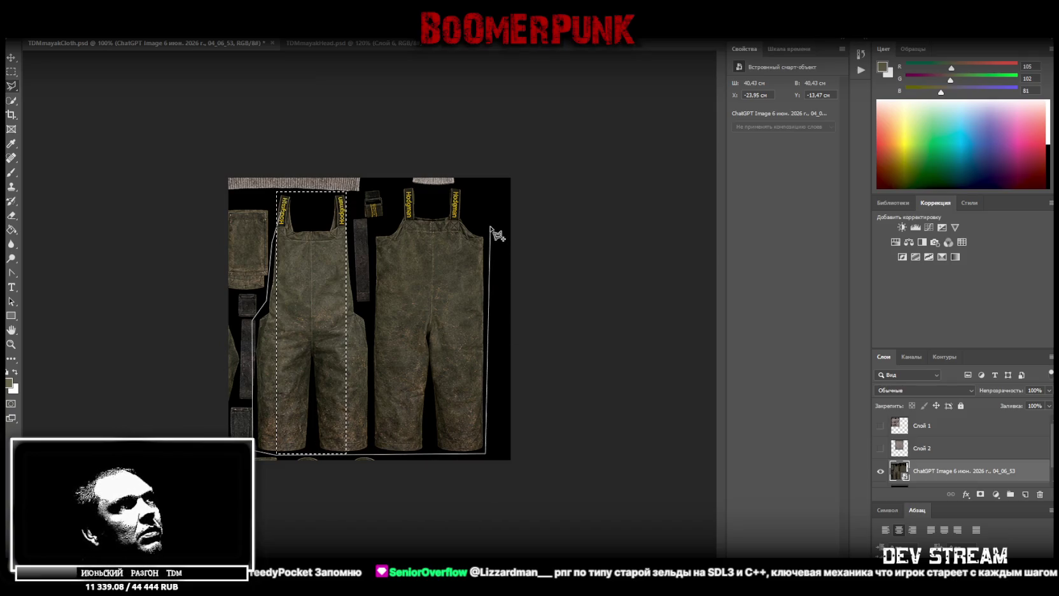
click(486, 233)
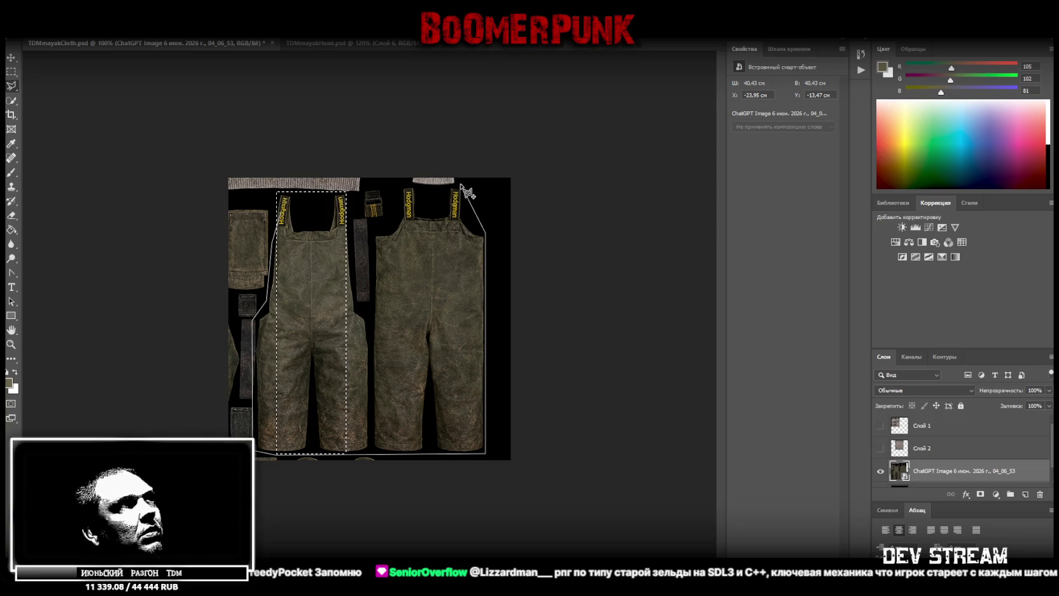
click(450, 211)
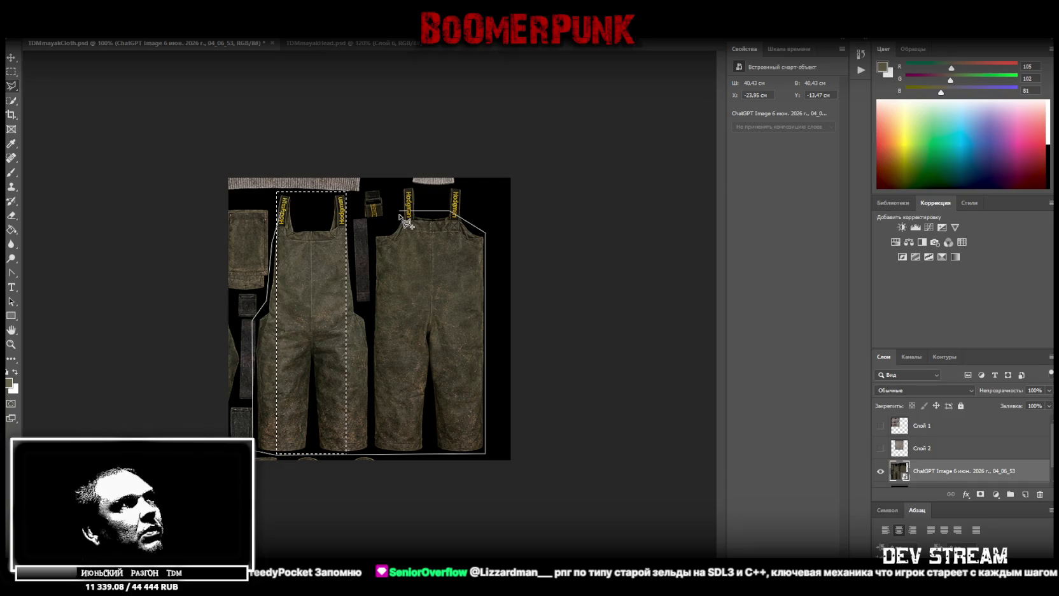
click(403, 212)
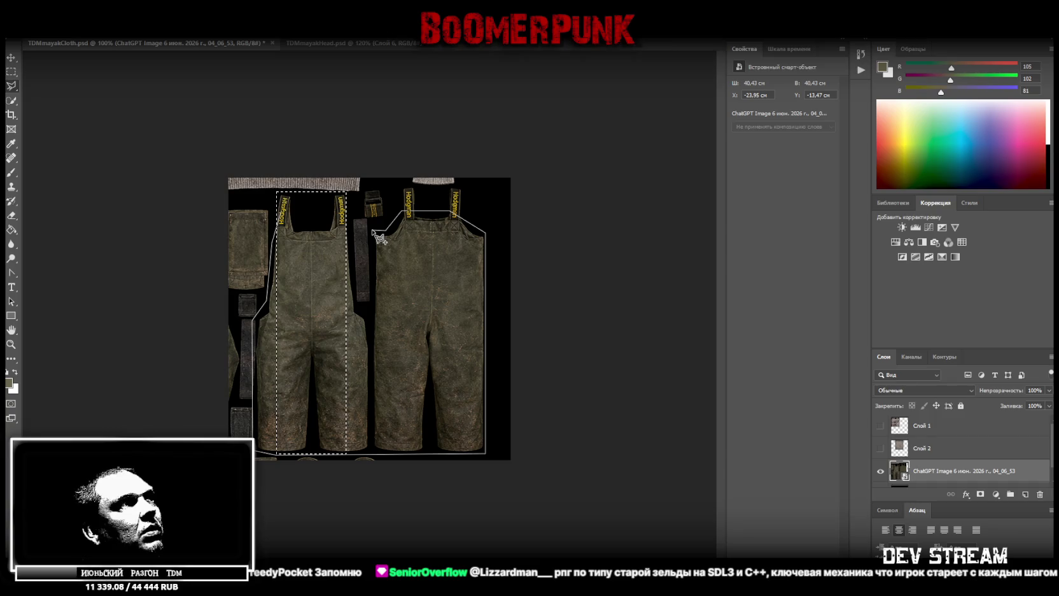
click(382, 229)
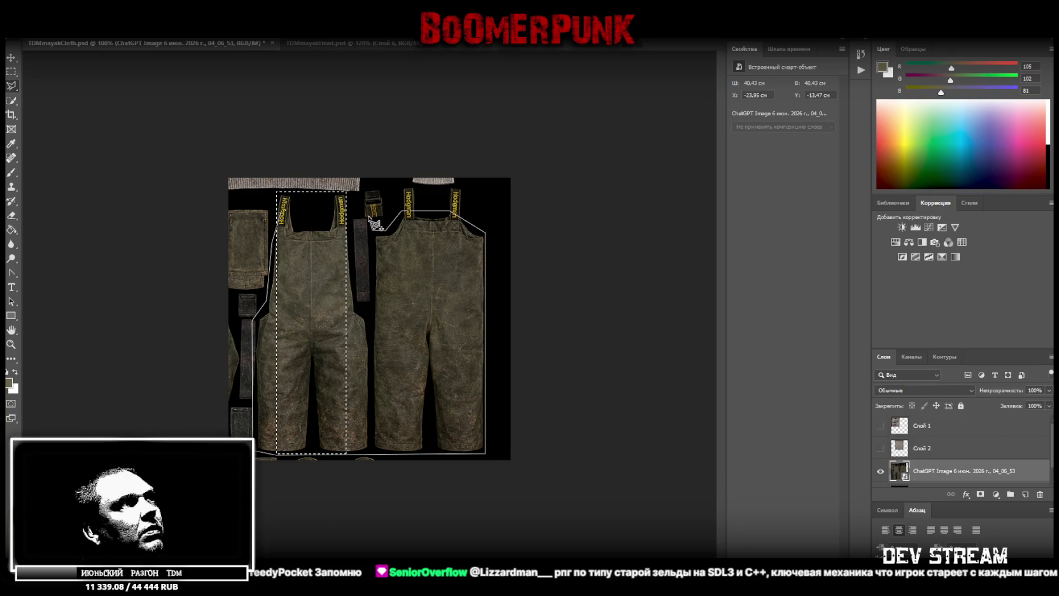
click(353, 230)
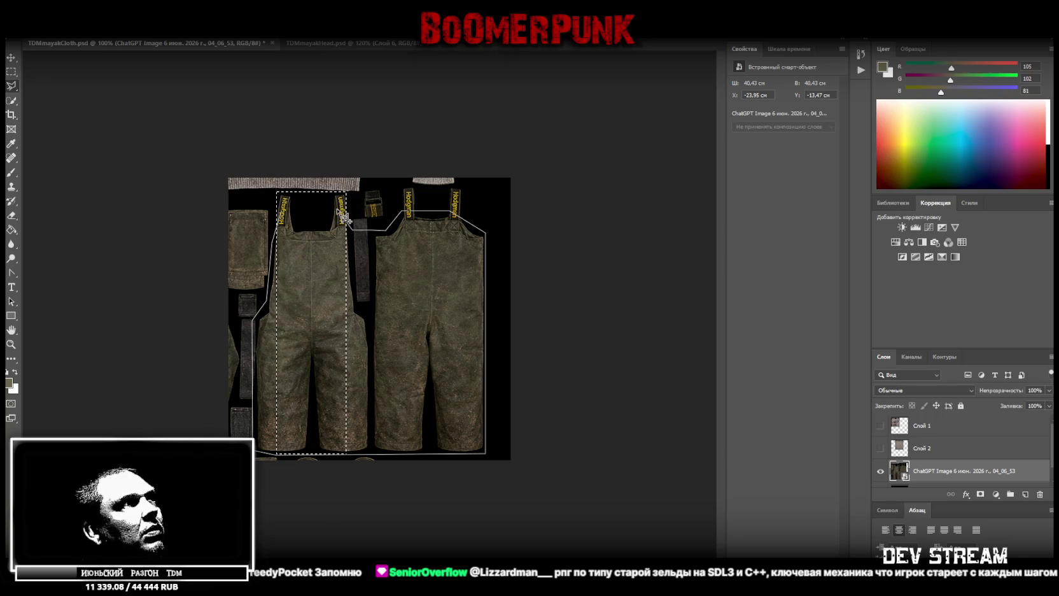
click(284, 215)
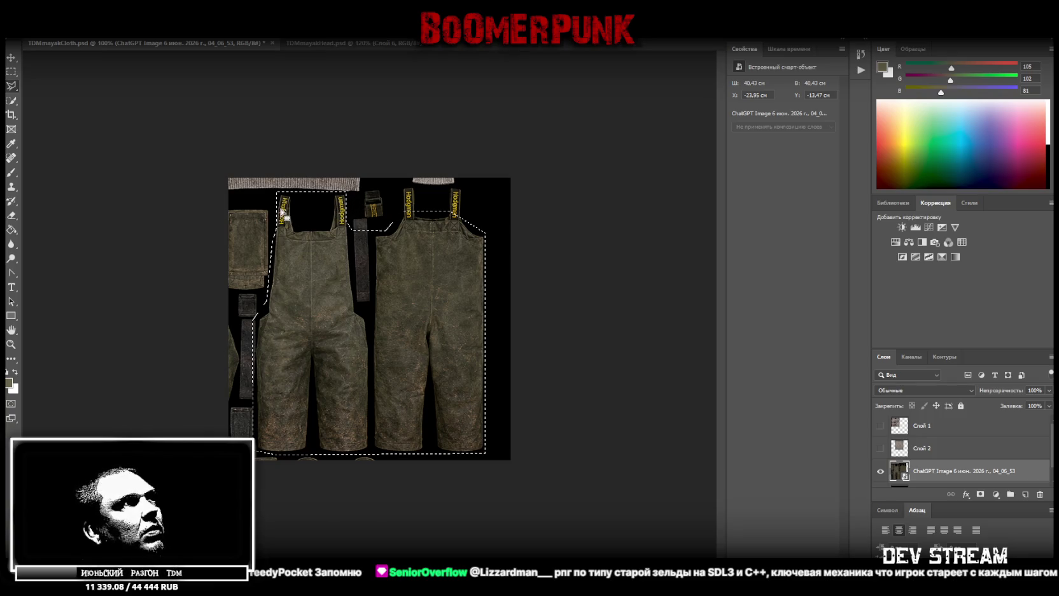
- Subtract the strap area above the right overalls from the selection with the Rectangular Marquee
key(m)
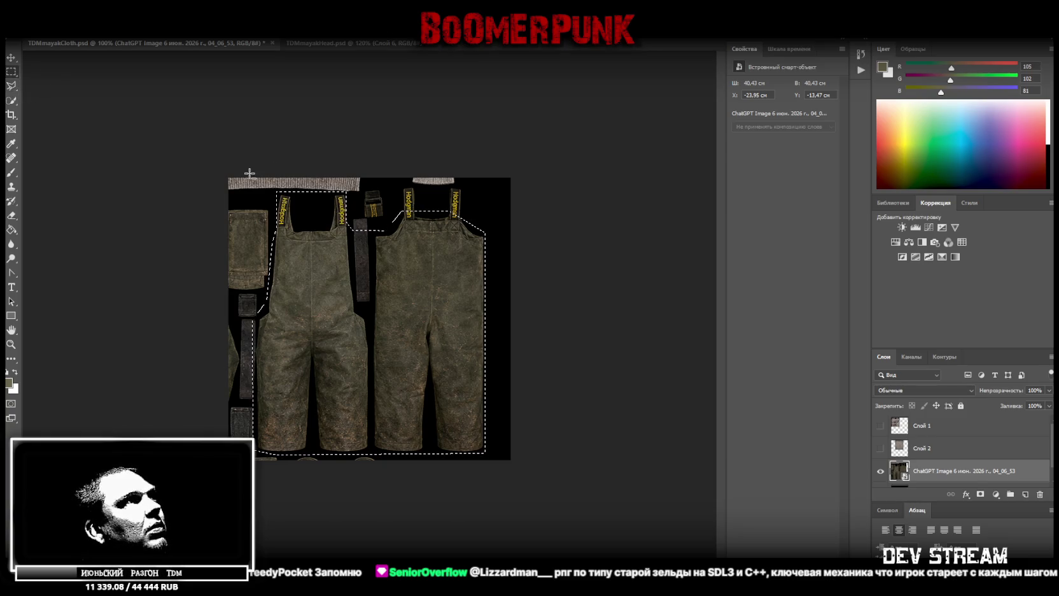
drag(263, 187, 352, 226)
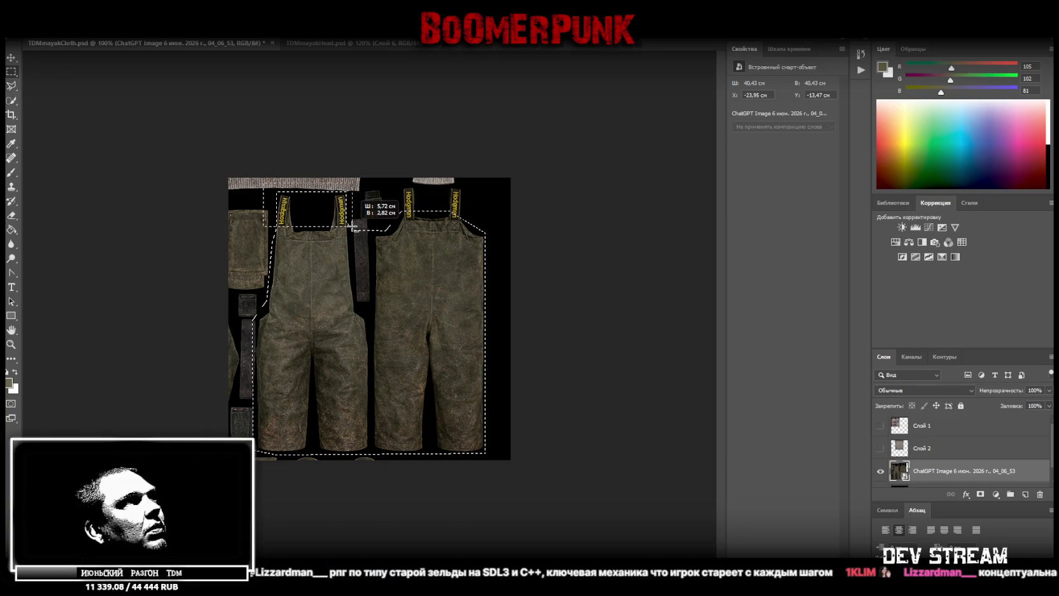
drag(352, 227, 354, 228)
drag(397, 184, 493, 220)
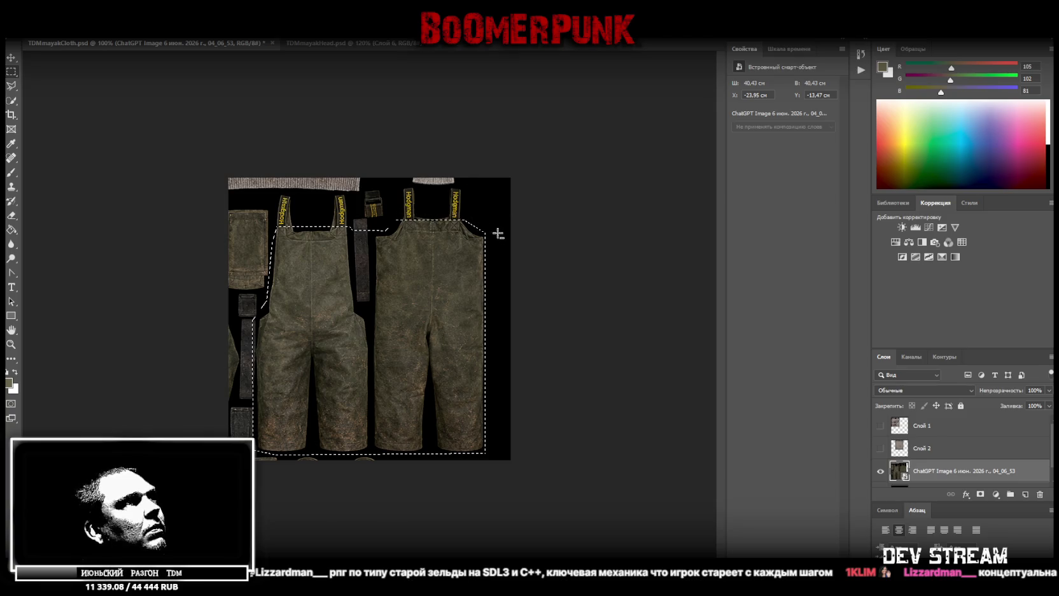
- Copy the selected overalls onto a new layer, Слой 3
right_click(424, 283)
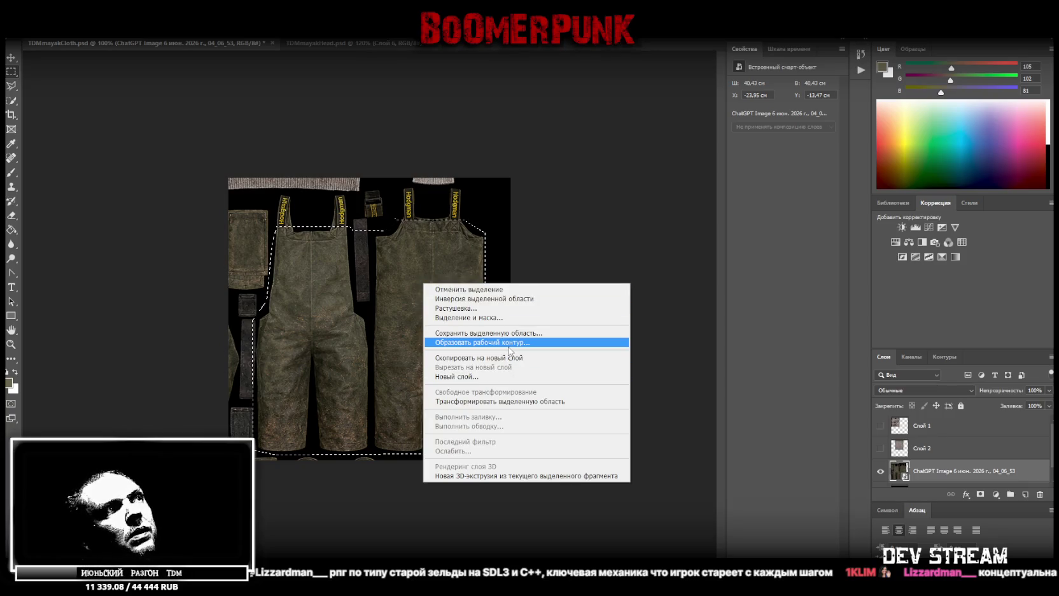
click(509, 358)
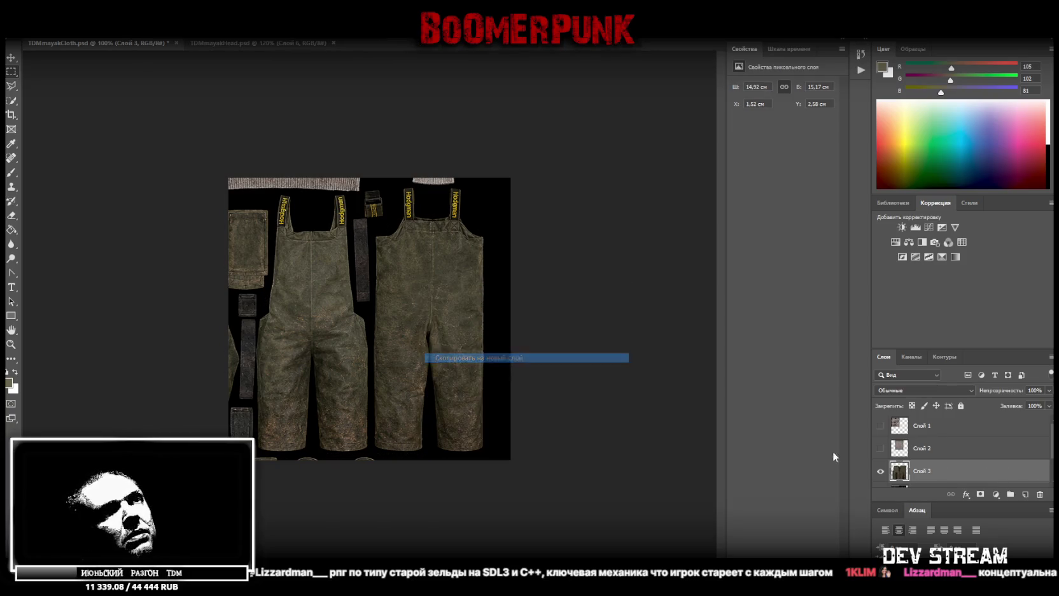
scroll(940, 476, down, 2)
- From the ChatGPT Image layer, copy the strap between the overalls onto new layer Слой 4
click(935, 450)
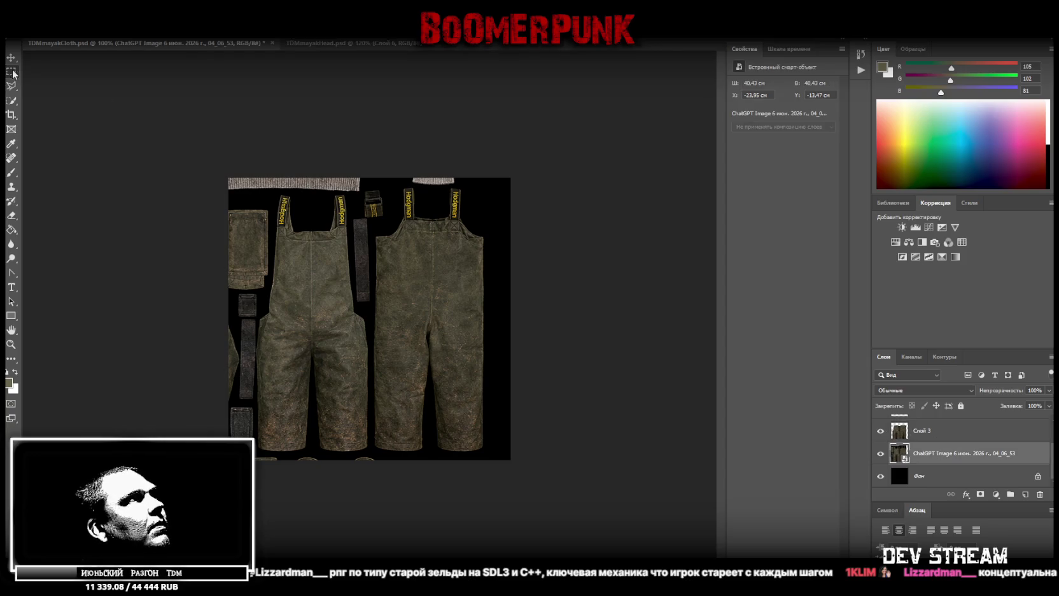
drag(351, 218, 371, 302)
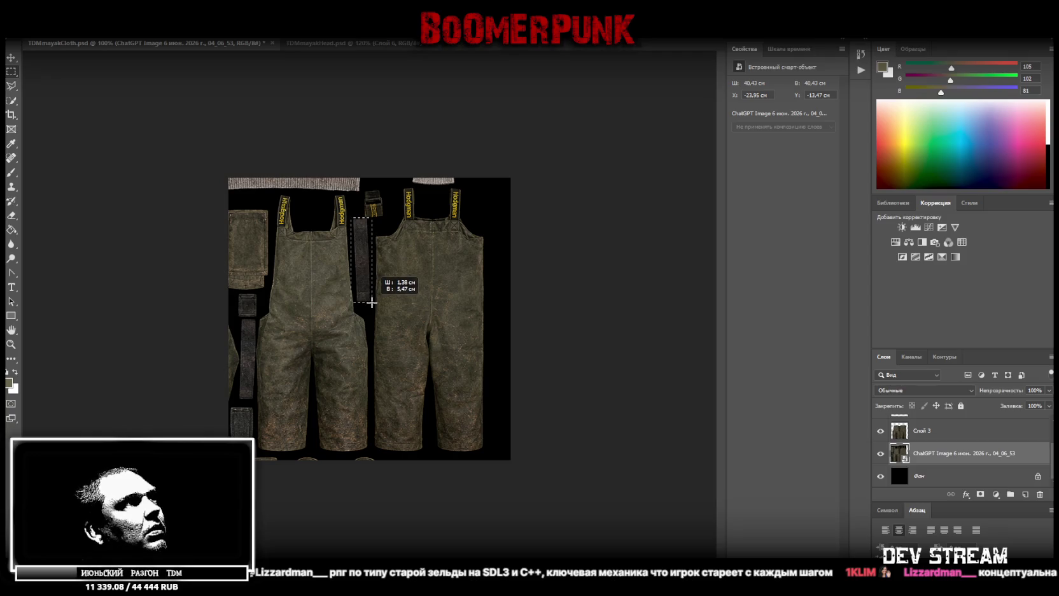
right_click(360, 282)
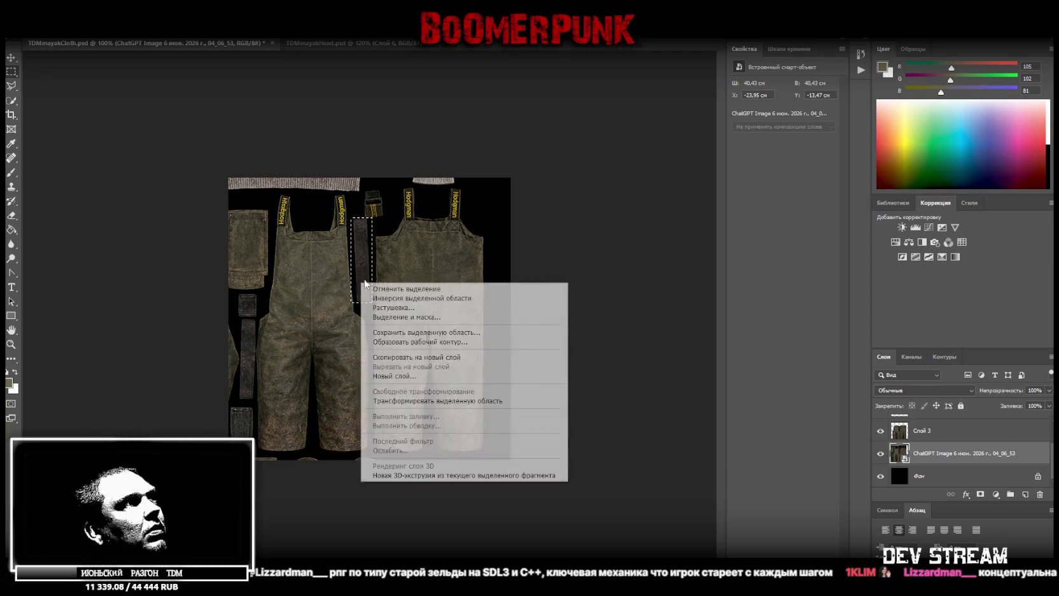
click(439, 357)
- Hide Слой 4 and the original ChatGPT Image layer, keeping Слой 3 active
click(881, 453)
click(906, 432)
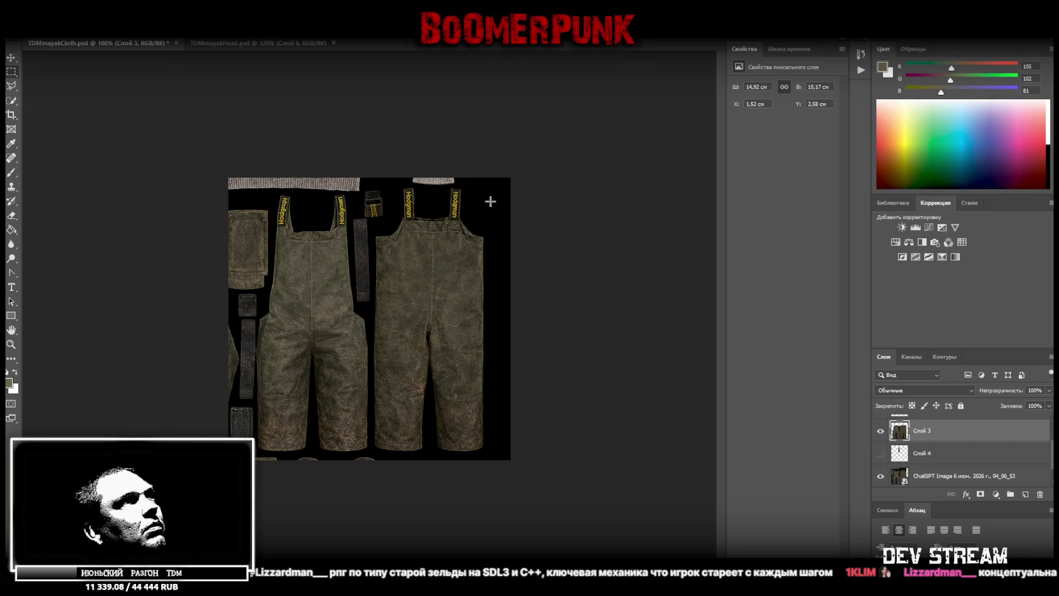
click(880, 476)
- Cut the right overalls onto their own new layer, Слой 5
drag(511, 177, 371, 494)
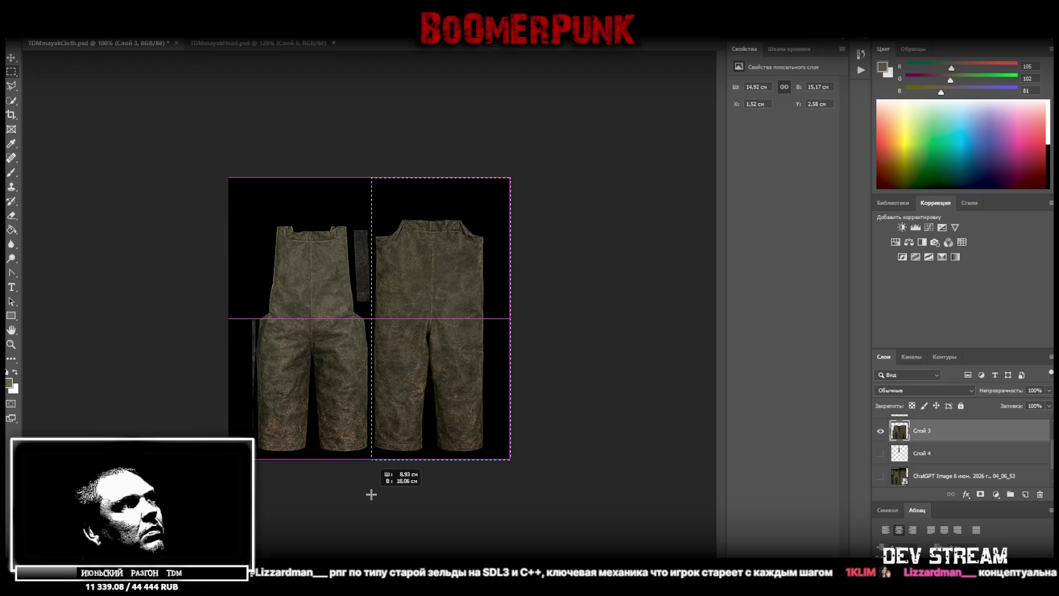
right_click(402, 380)
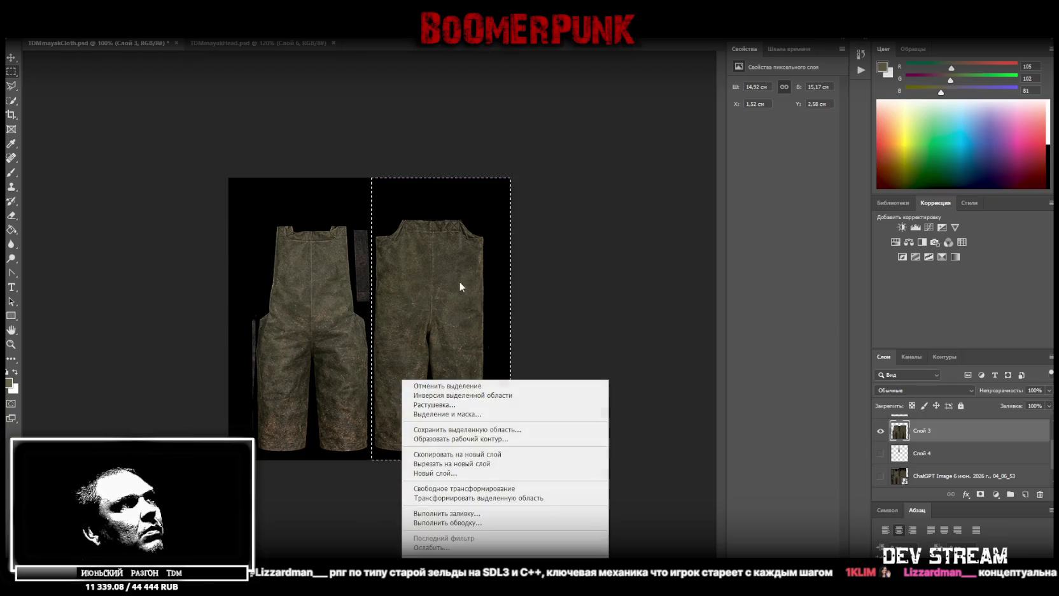
click(486, 467)
- On Слой 3, delete the leftover strap pieces and the thin strip at the left edge
click(941, 455)
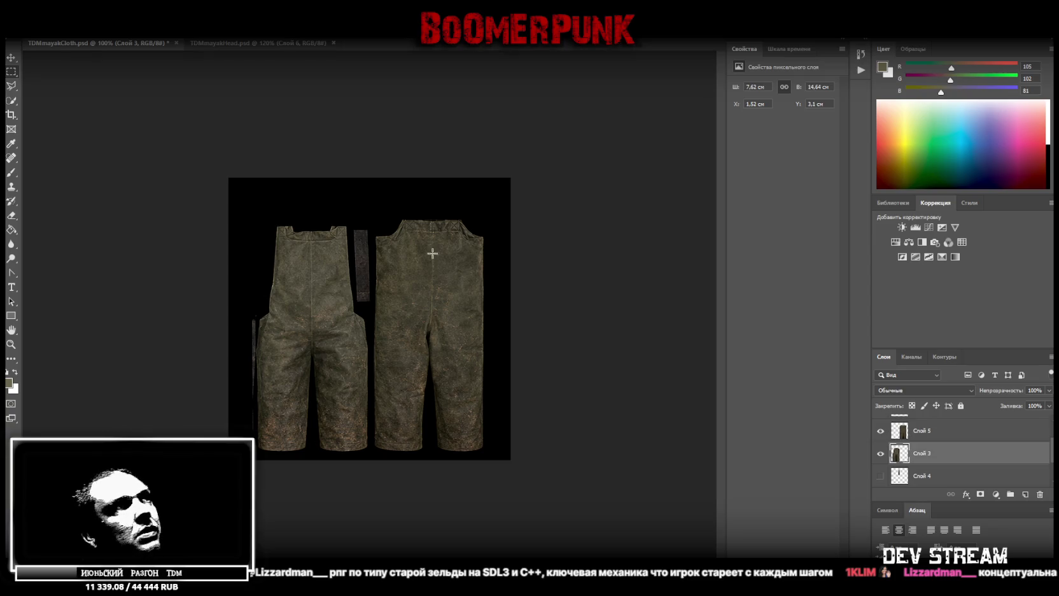
drag(396, 210, 355, 305)
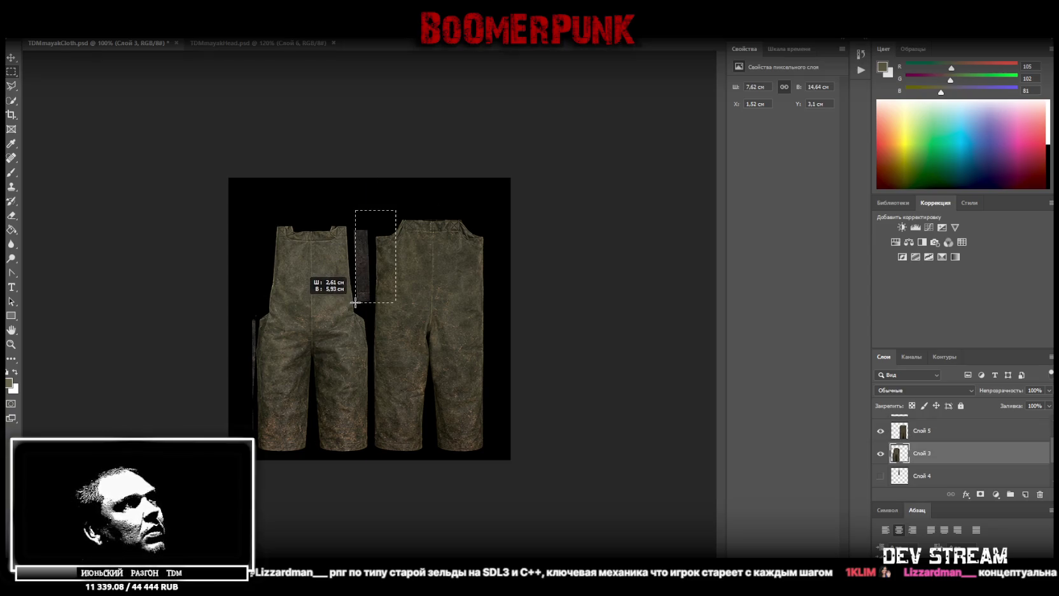
drag(356, 305, 354, 305)
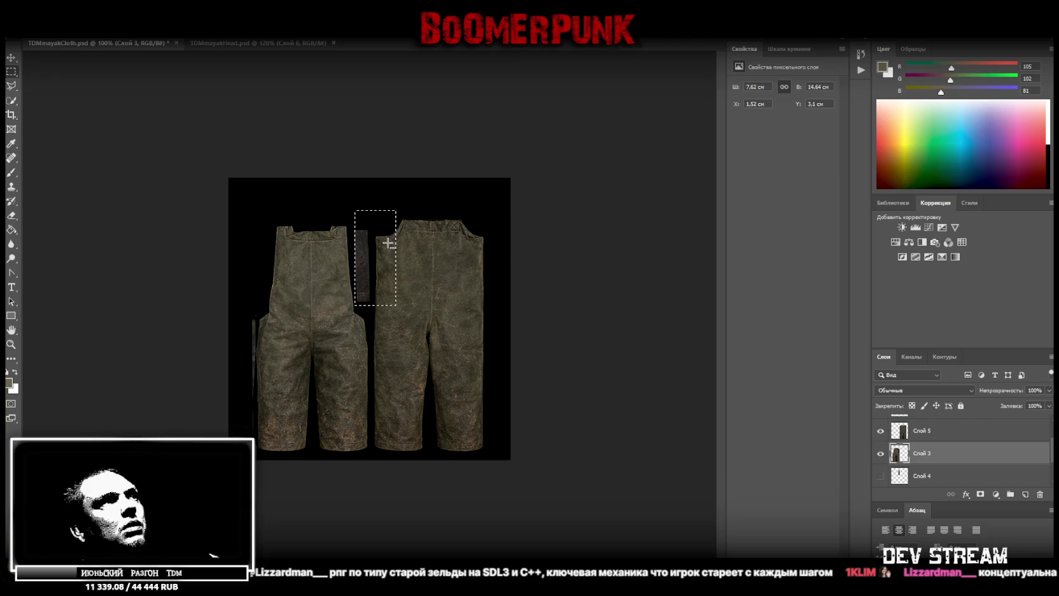
key(Delete)
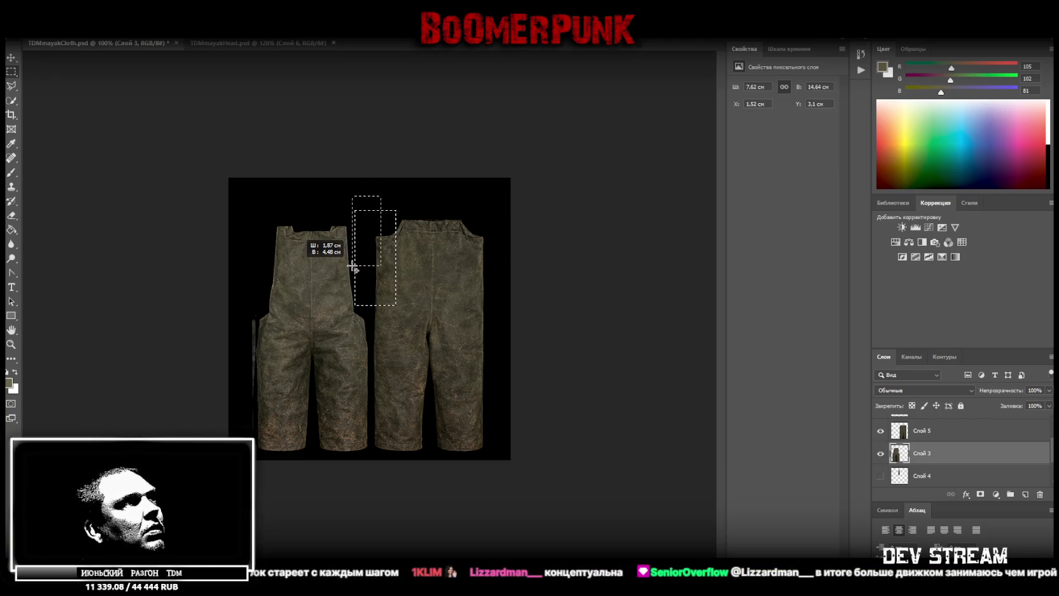
drag(353, 266, 381, 196)
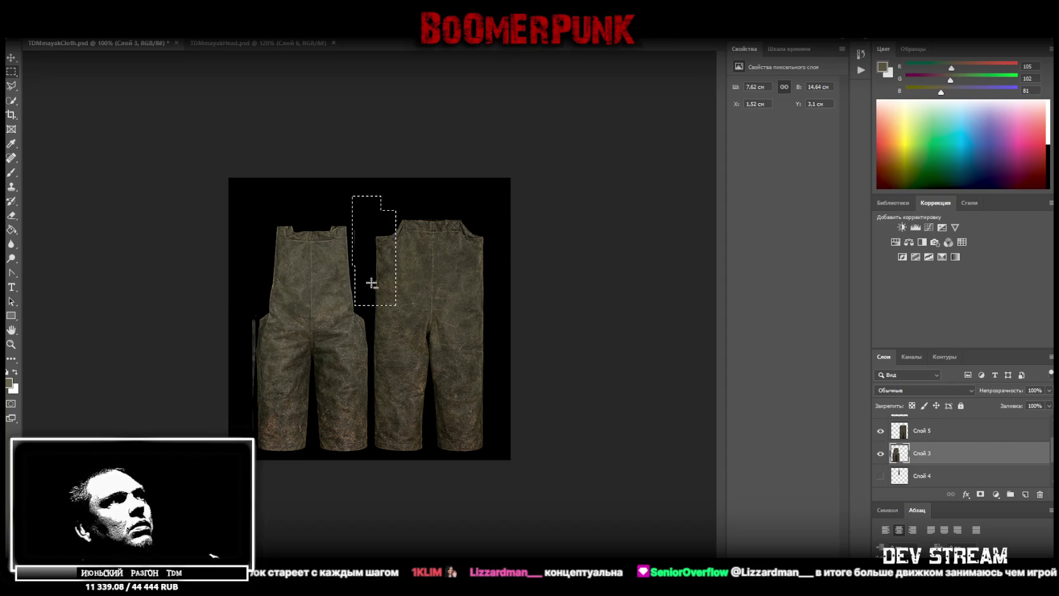
drag(233, 297, 256, 467)
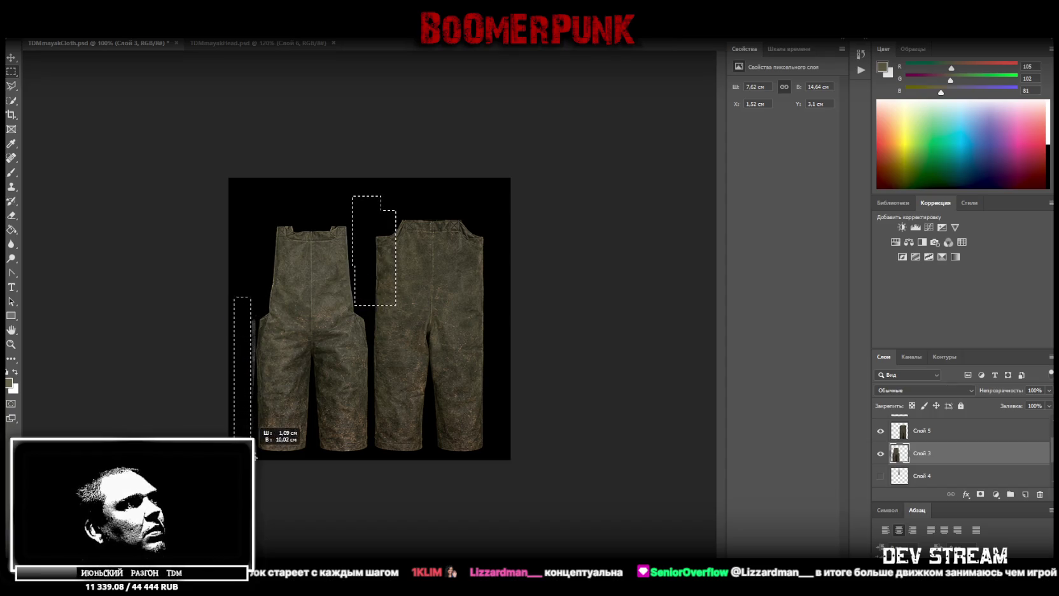
drag(256, 468, 255, 468)
key(Delete)
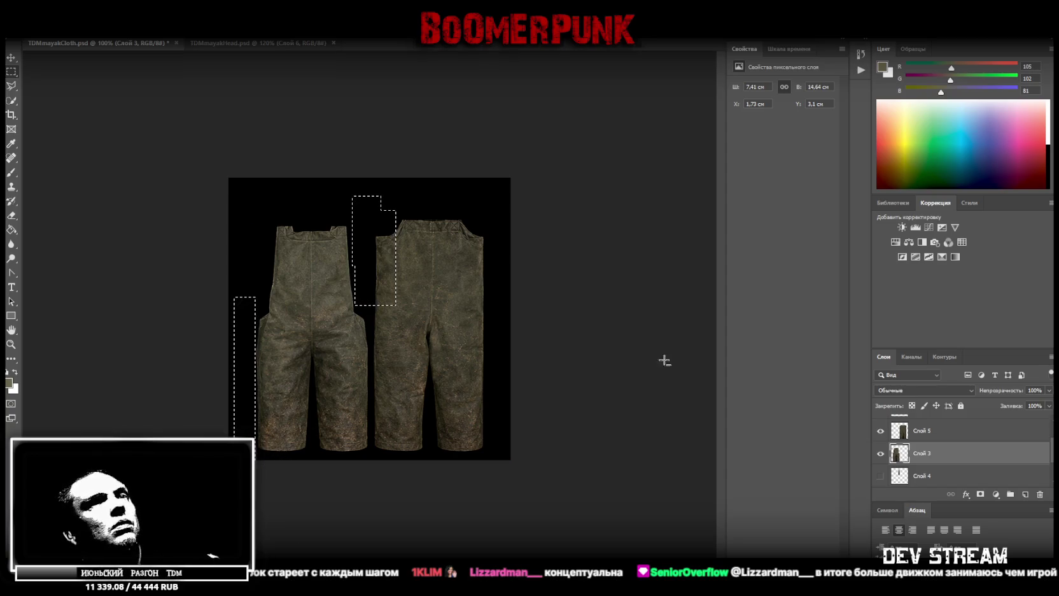
- Deselect everything and switch to the freehand Lasso tool
key(l)
key(ctrl+d)
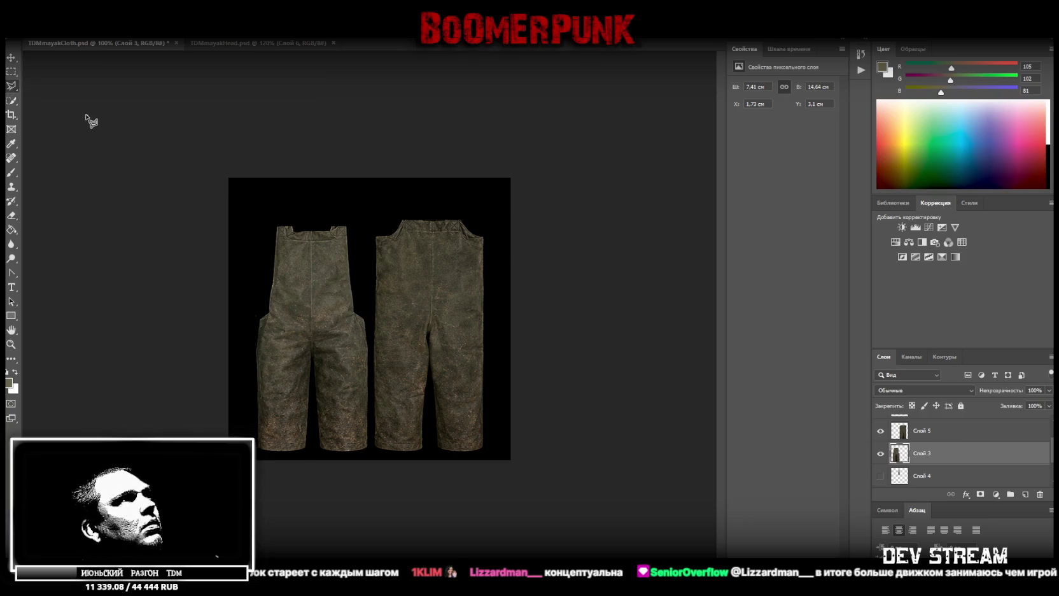
key(ctrl+z)
right_click(12, 85)
click(64, 80)
key(ctrl+d)
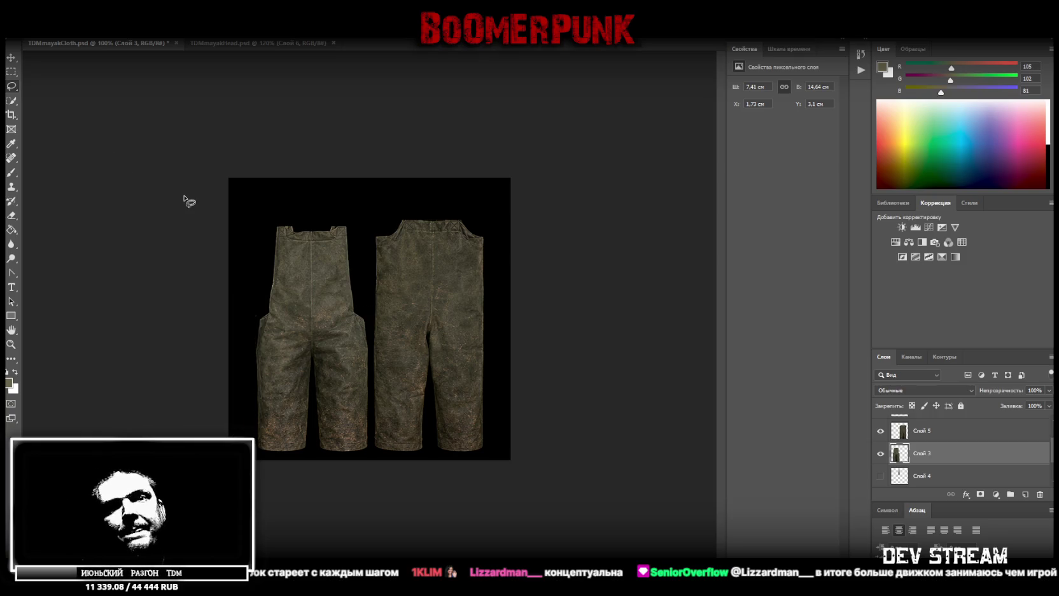
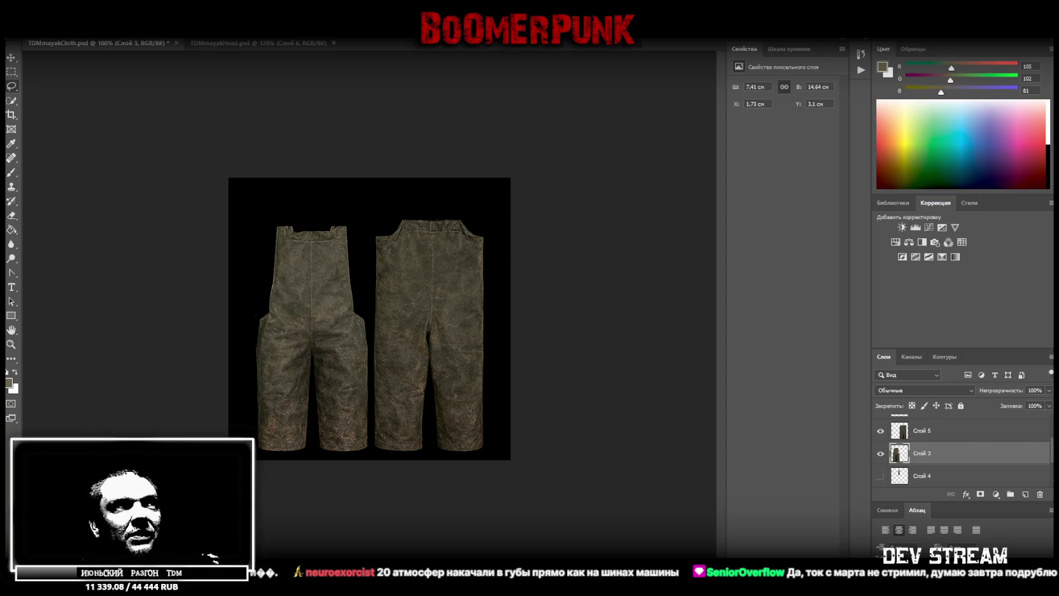
- Briefly show the strap and sweater vest layers to check their contents, then hide the vest again
click(936, 474)
click(932, 455)
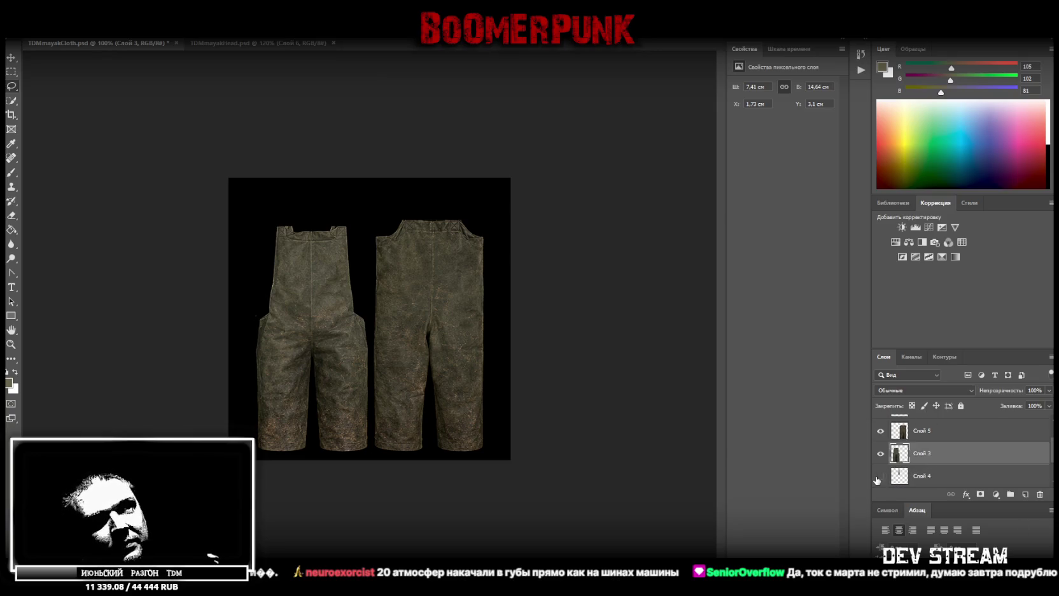
click(880, 476)
scroll(917, 477, up, 2)
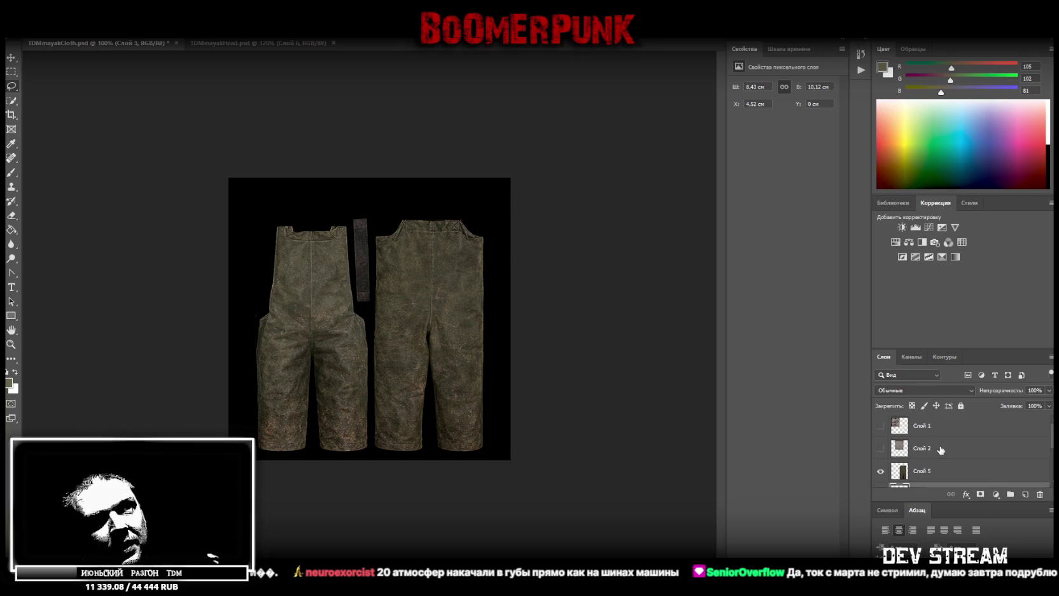
click(941, 450)
click(880, 448)
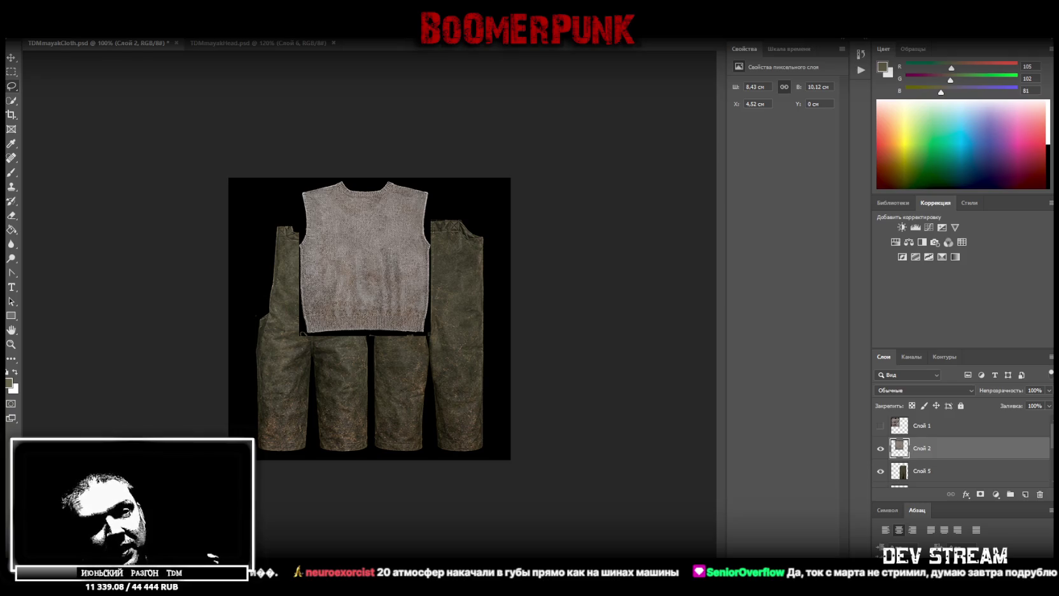
click(880, 449)
- Hide the strap and both overalls pieces, and show the full ChatGPT Image texture sheet
scroll(884, 472, down, 2)
click(881, 471)
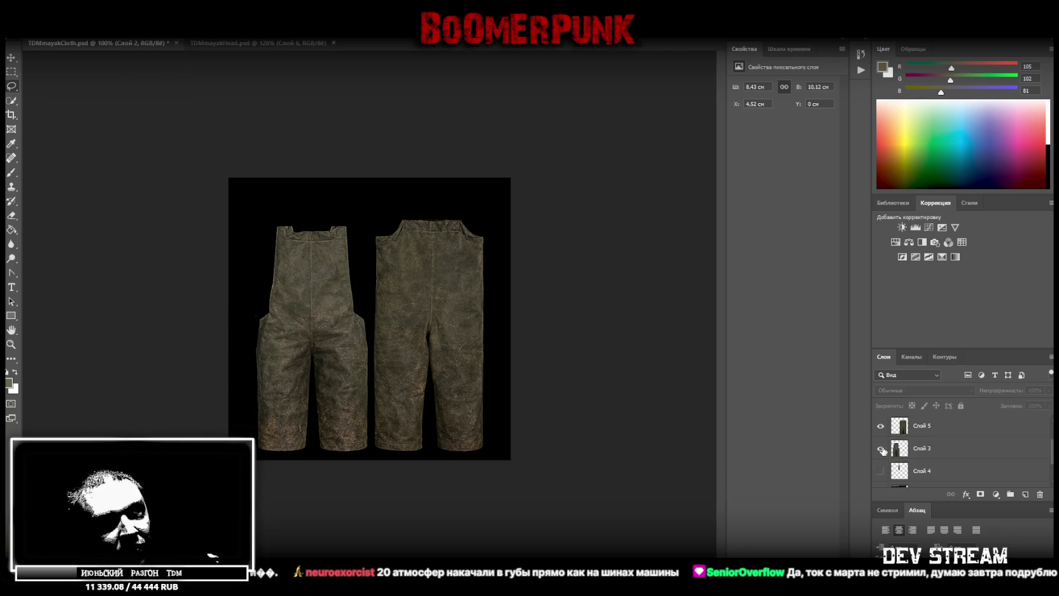
click(881, 449)
click(881, 426)
scroll(882, 433, down, 2)
click(881, 453)
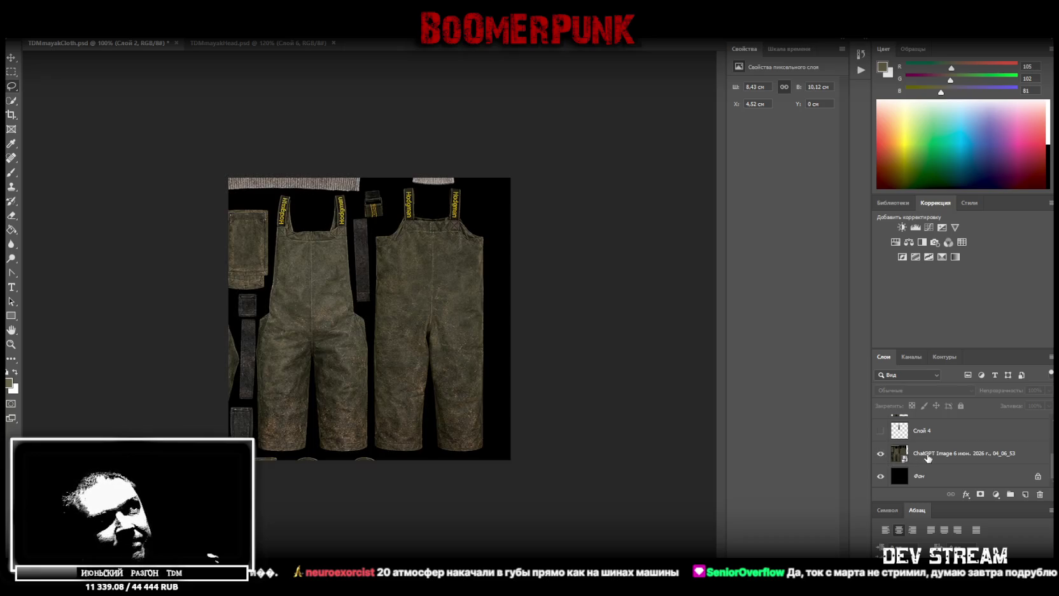
- Free-transform the ChatGPT Image layer, sliding it until the rubber boots and soles fill the canvas
click(926, 456)
key(ctrl+t)
mouse_move(411, 339)
mouse_down()
mouse_move(404, 268)
mouse_move(384, 263)
mouse_up()
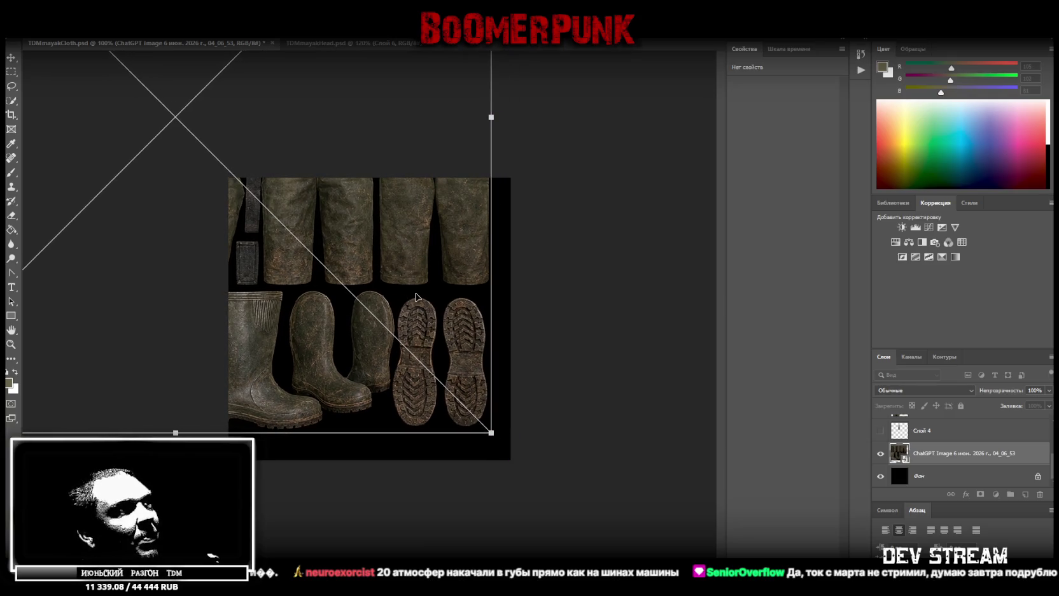
mouse_move(428, 299)
mouse_down()
mouse_move(444, 285)
mouse_move(468, 330)
mouse_move(304, 328)
mouse_up()
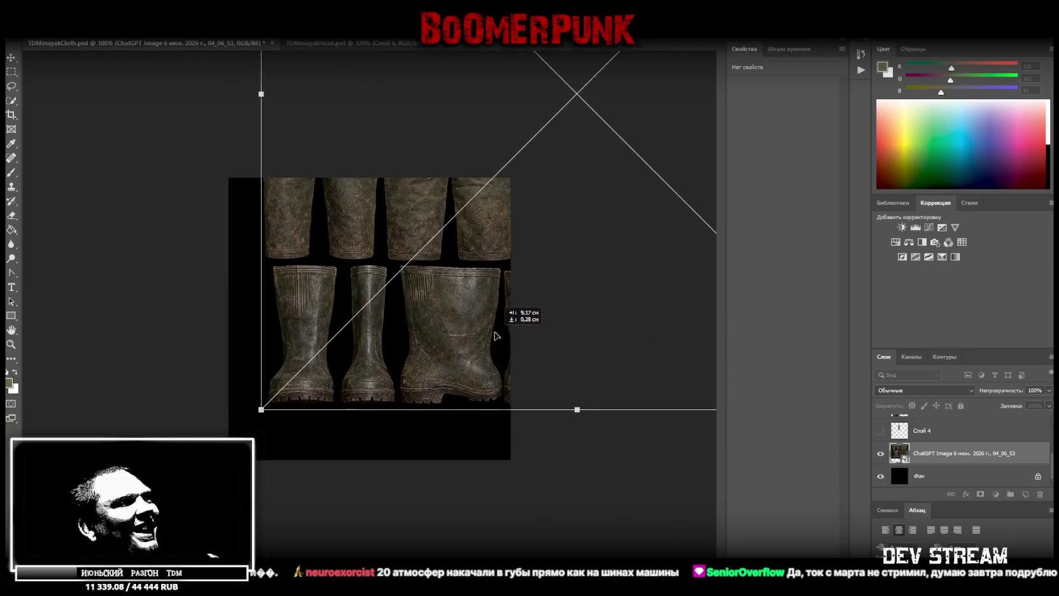
drag(404, 326, 321, 314)
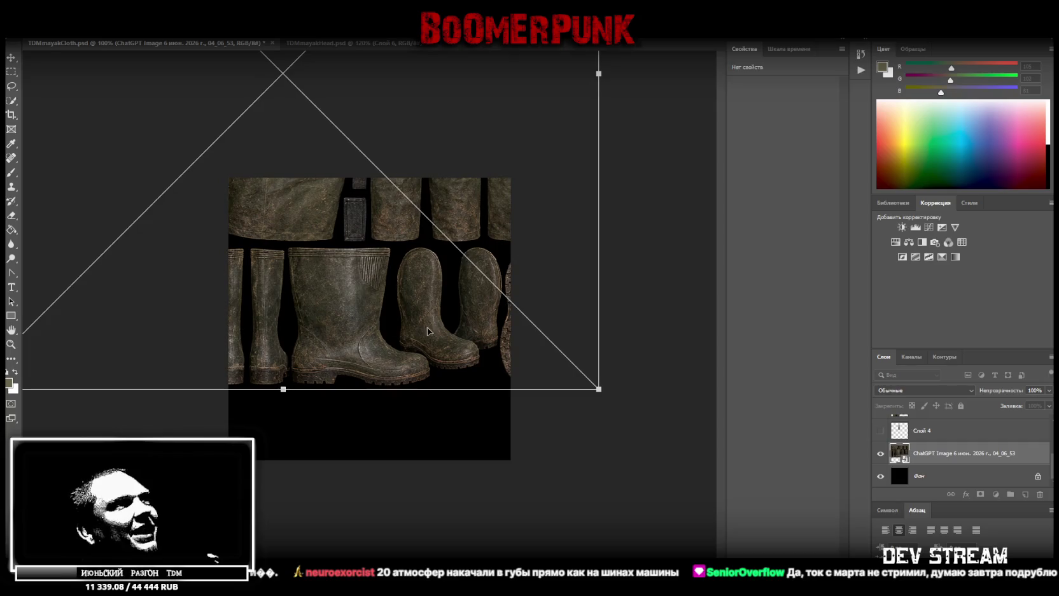
drag(442, 305, 296, 314)
mouse_move(394, 285)
mouse_down()
mouse_move(435, 292)
mouse_move(424, 286)
mouse_up()
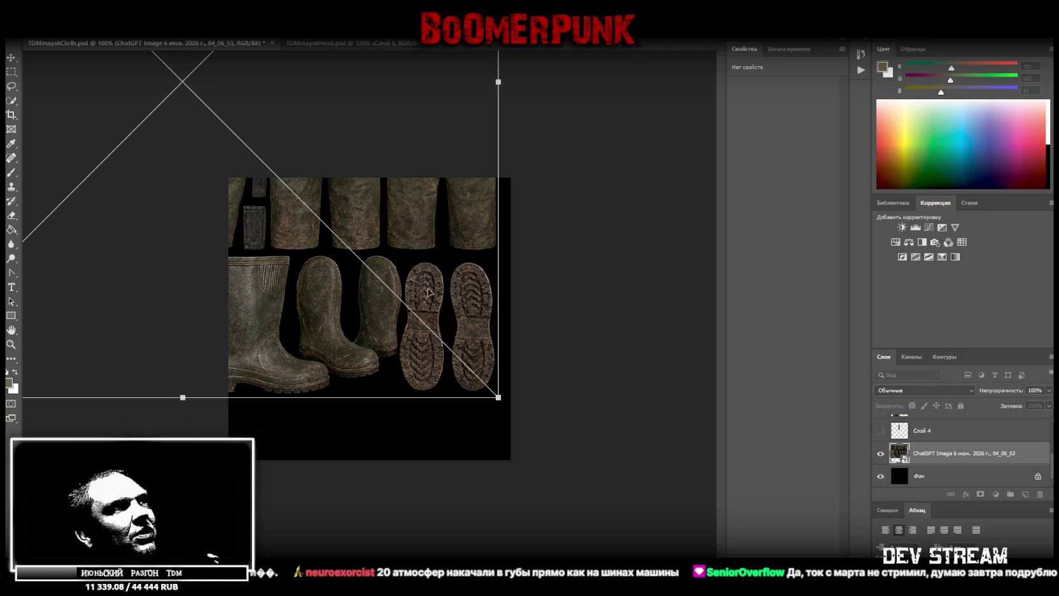
drag(442, 277, 454, 280)
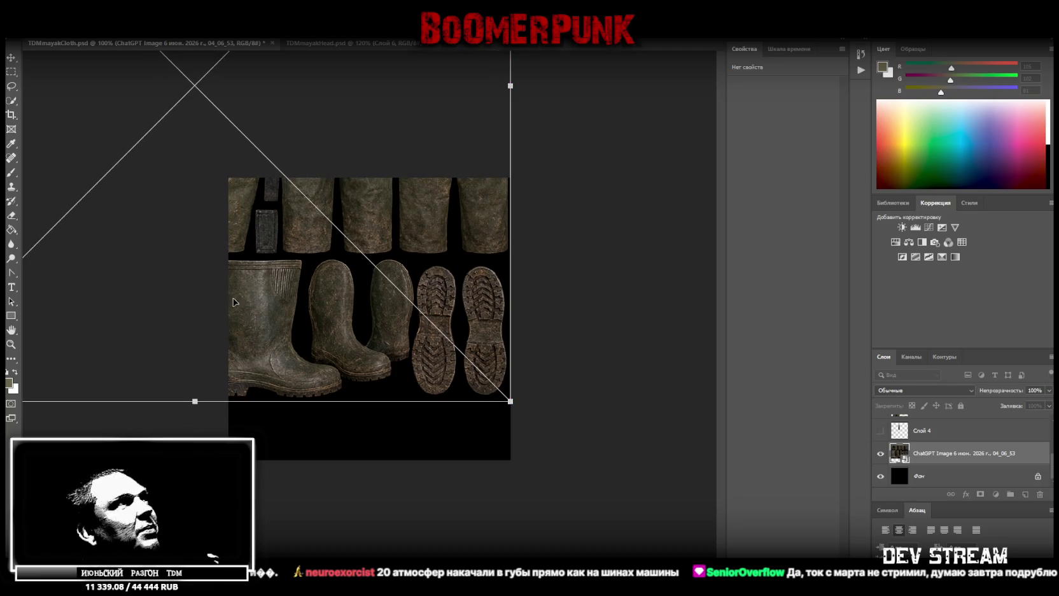
click(11, 71)
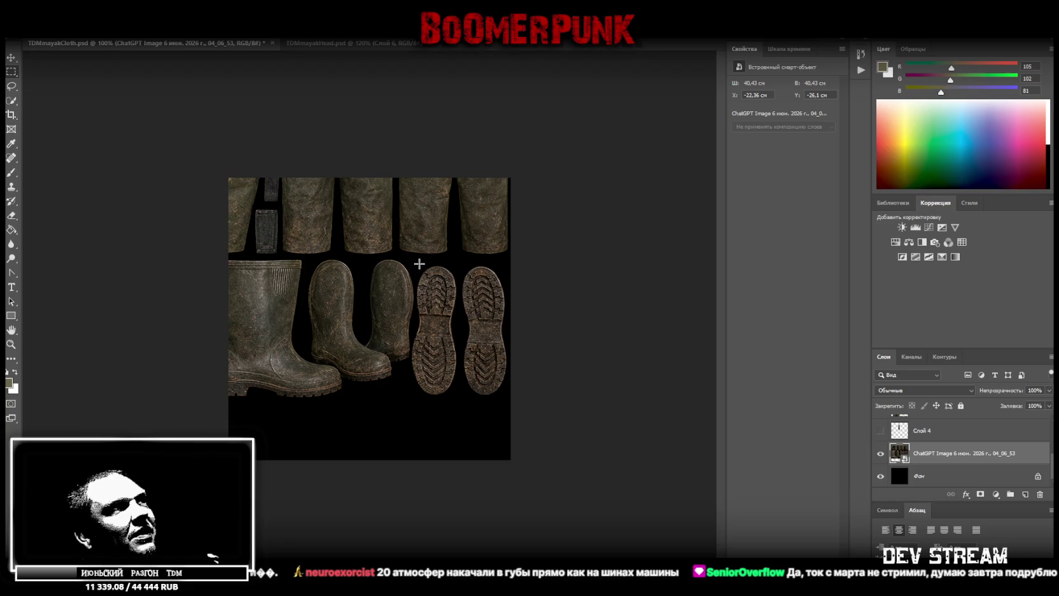
- Marquee-select the left boot sole and copy it onto its own layer
drag(415, 263, 457, 399)
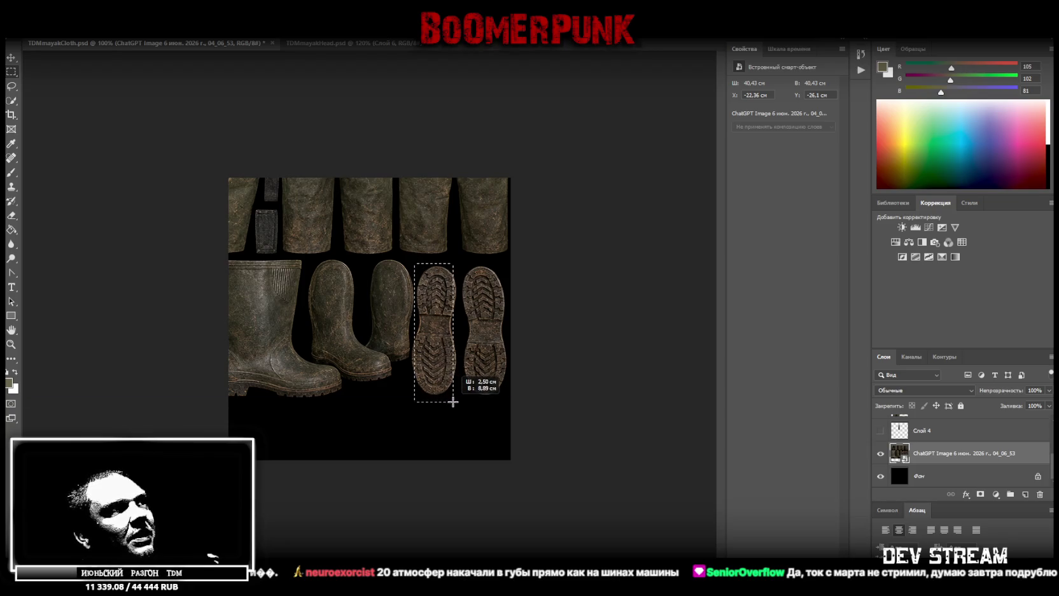
shift+drag(423, 327, 410, 399)
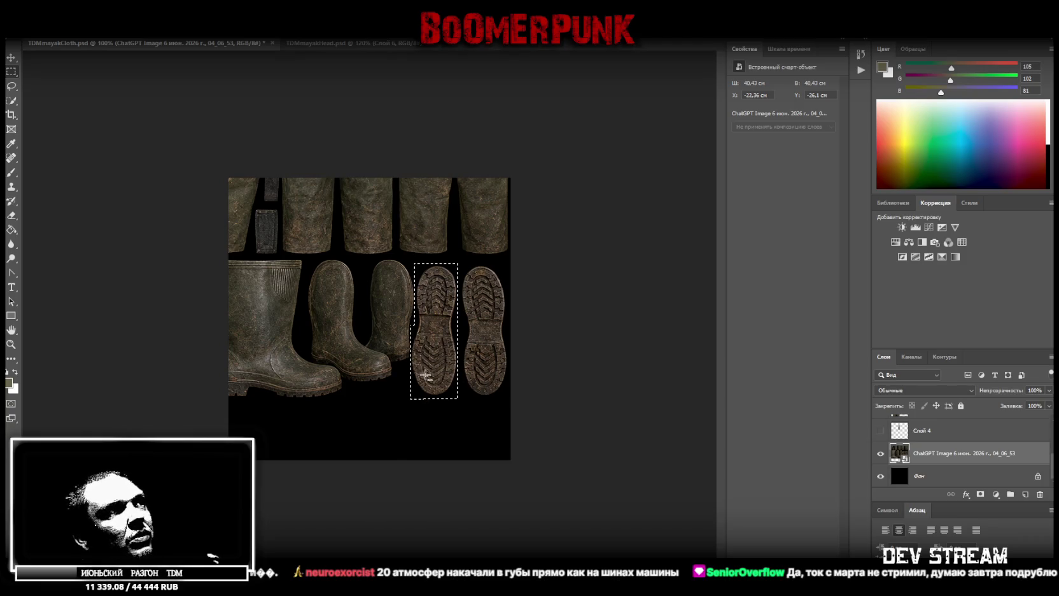
right_click(423, 326)
click(477, 400)
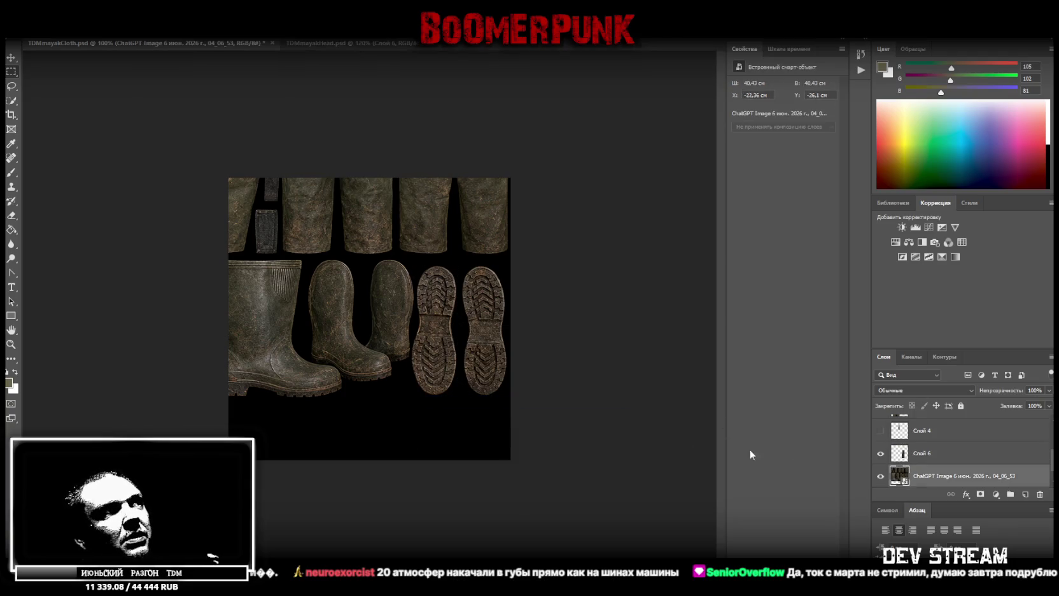
- Shift the texture sheet right, switch to the Polygonal Lasso, and hide the copied sole layer
click(10, 57)
drag(353, 364, 437, 346)
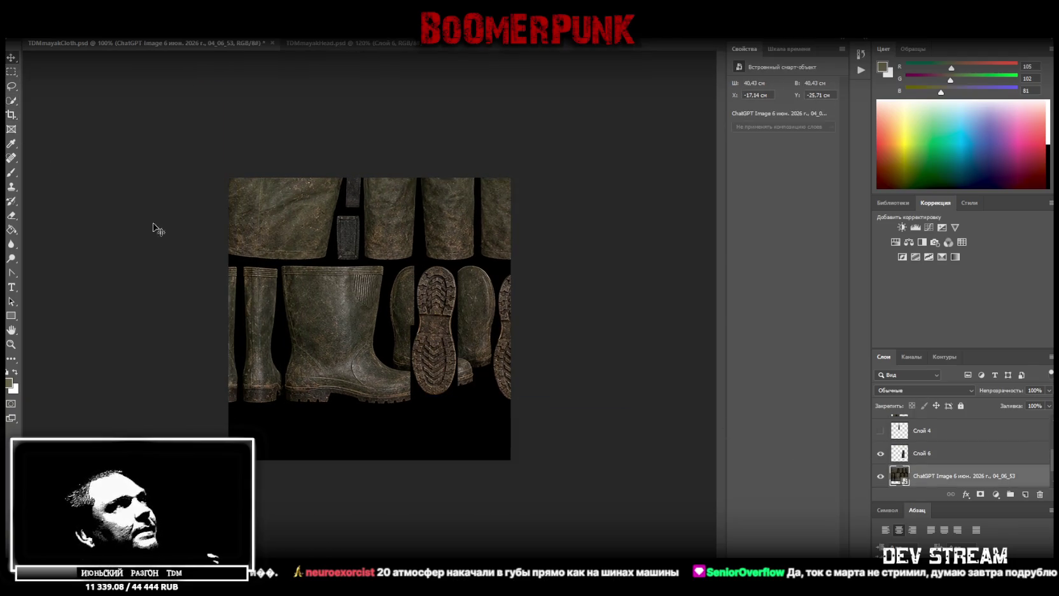
click(11, 72)
right_click(11, 86)
click(58, 97)
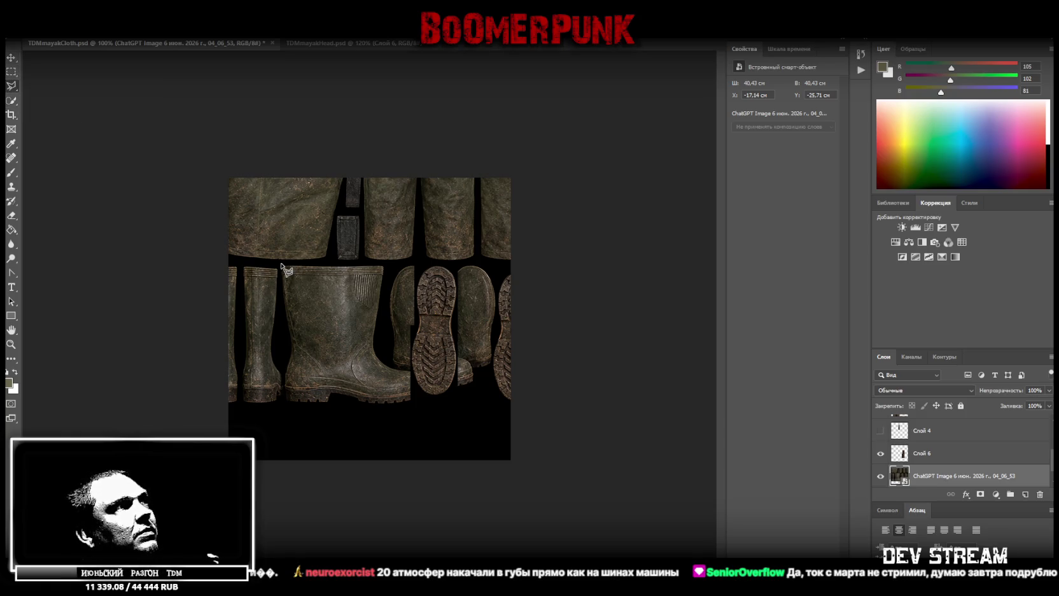
click(880, 453)
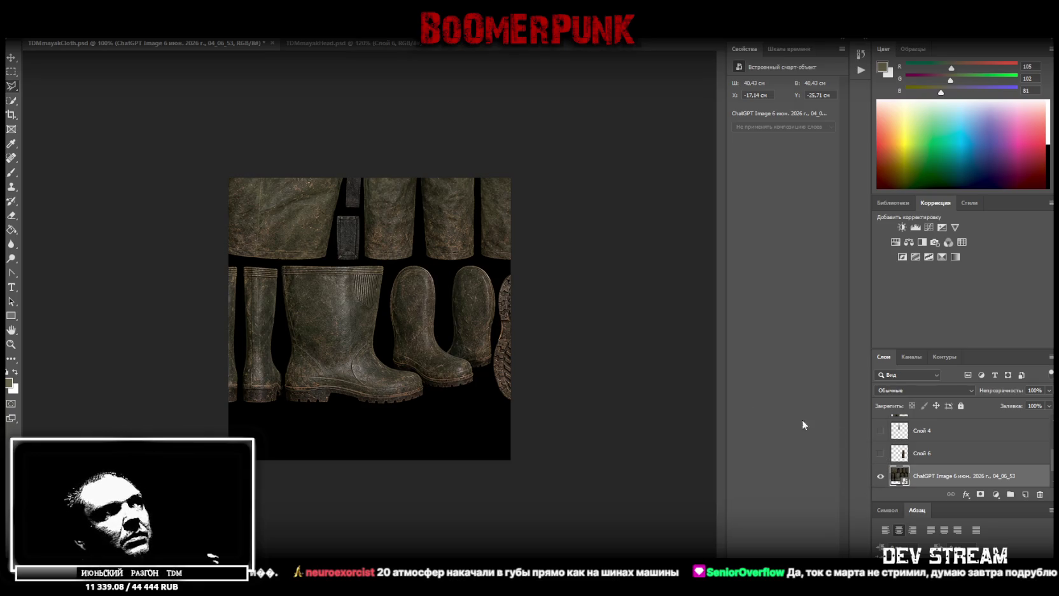
- Trace a polygonal selection around the tall rubber boot from top to heel
click(284, 262)
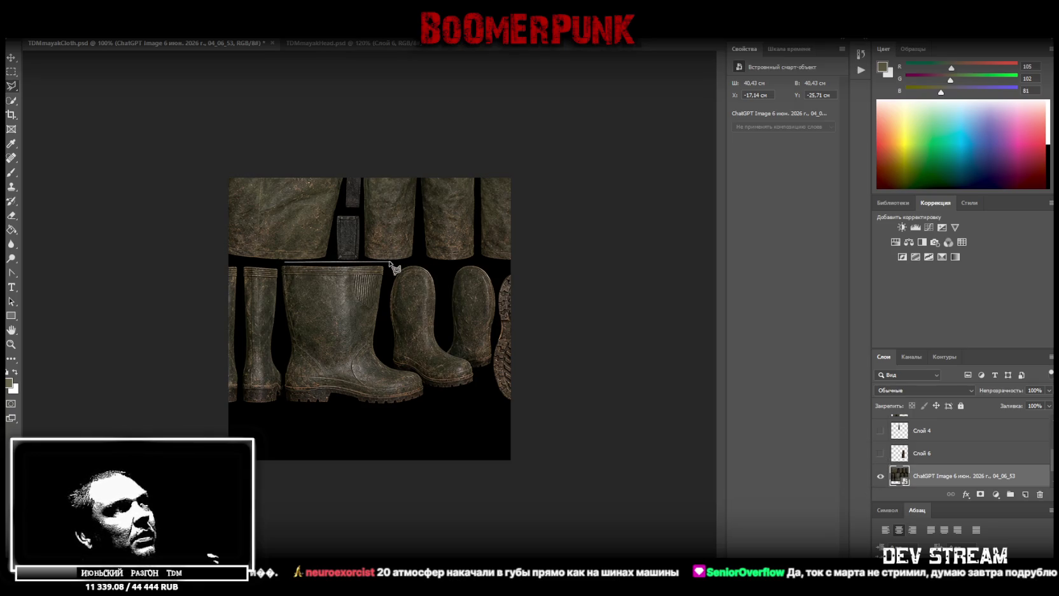
click(387, 263)
click(381, 349)
click(390, 368)
click(418, 374)
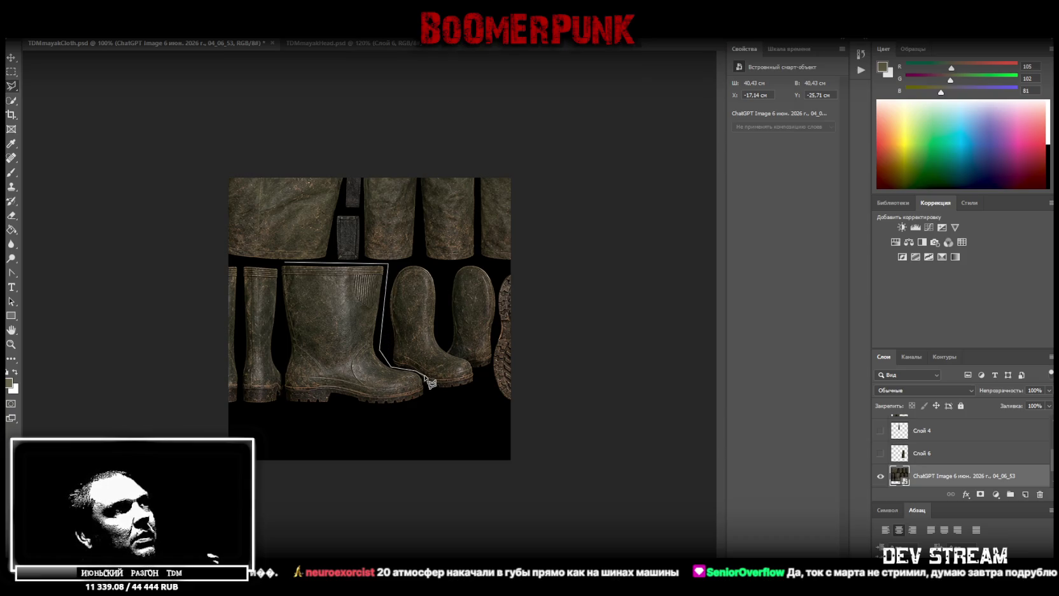
click(428, 400)
click(380, 413)
click(282, 406)
click(282, 368)
click(287, 347)
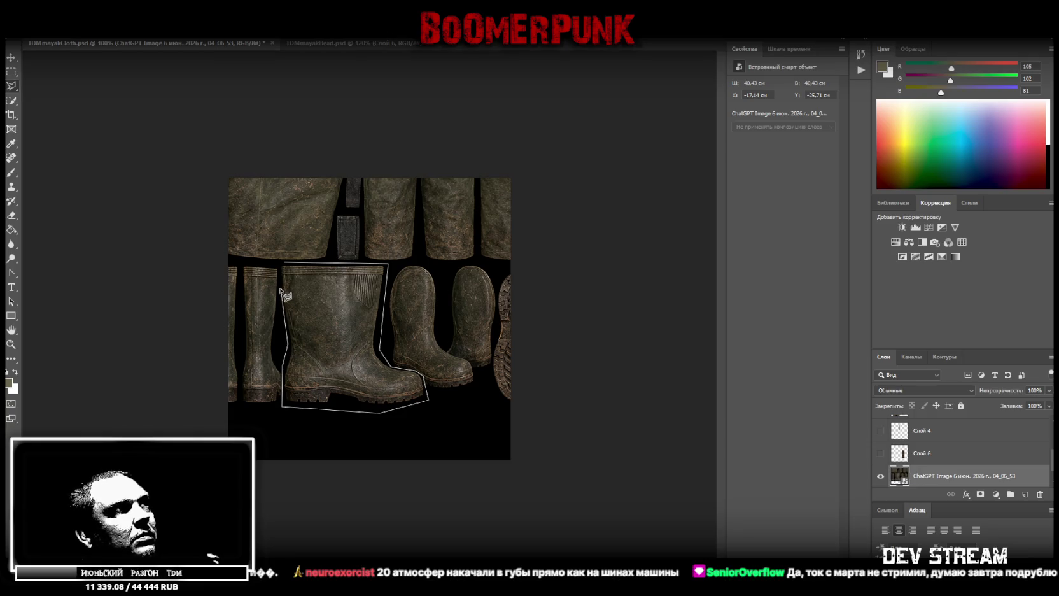
click(280, 263)
- Copy the boot onto its own layer, Слой 7, and hide that layer
right_click(320, 303)
click(381, 376)
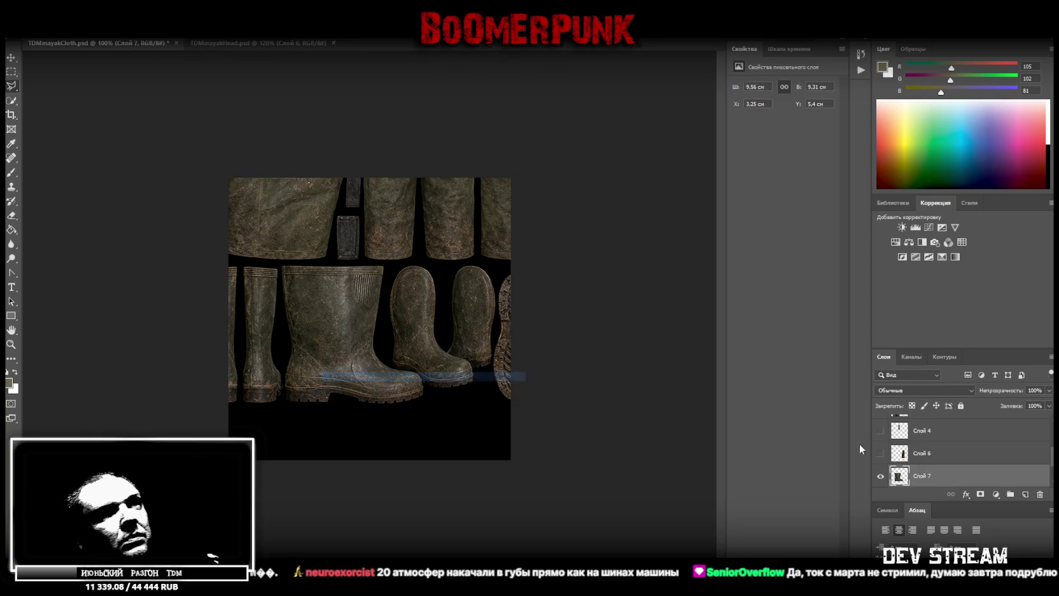
click(896, 444)
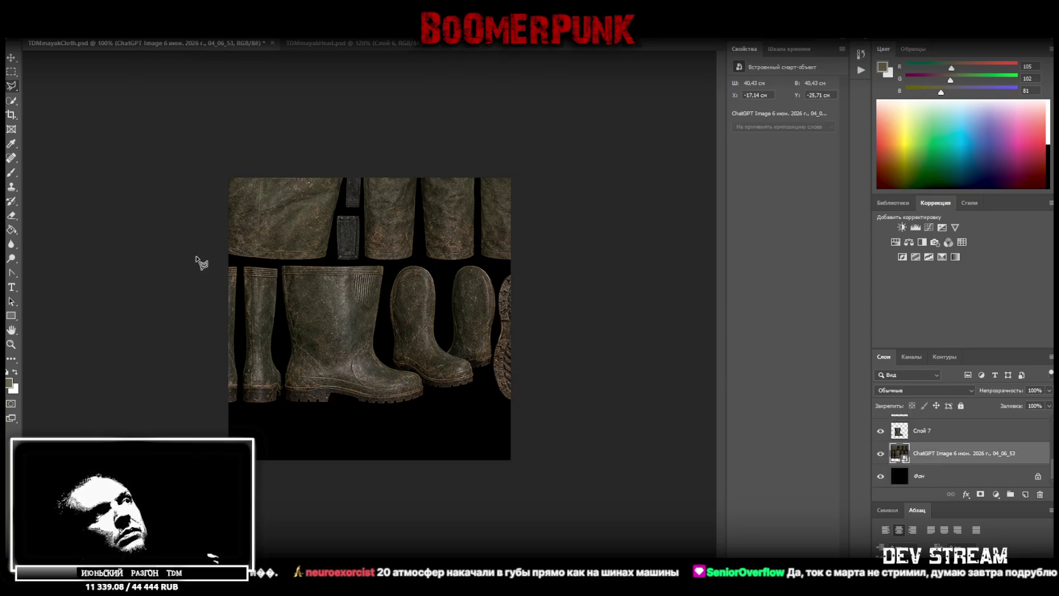
click(880, 431)
- Move, shrink and tilt the texture sheet with free transform, then apply it
key(ctrl+t)
drag(454, 322, 455, 389)
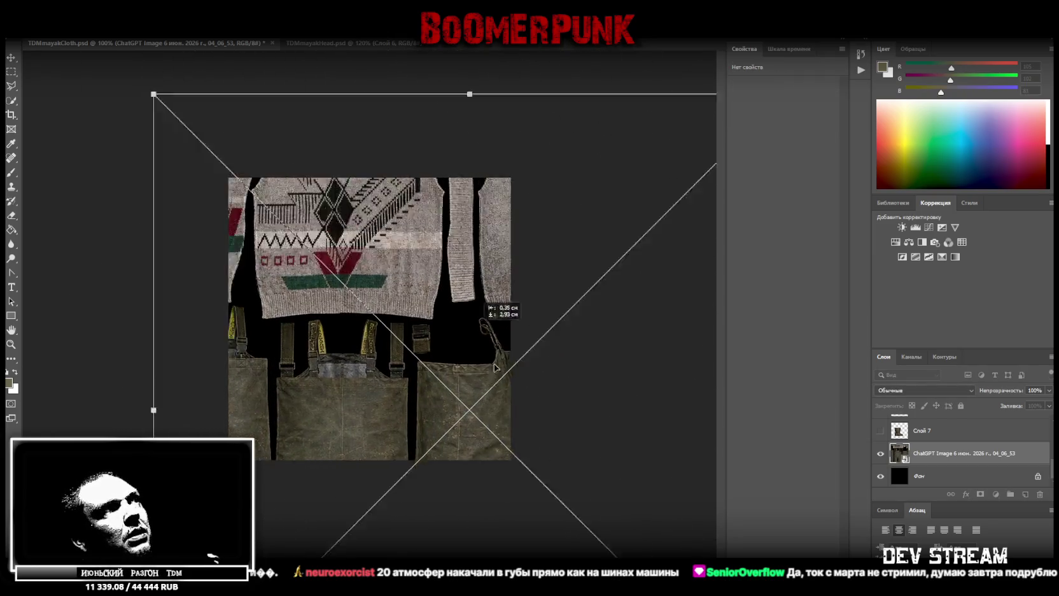
mouse_move(455, 389)
mouse_down()
mouse_move(462, 293)
mouse_move(446, 193)
mouse_up()
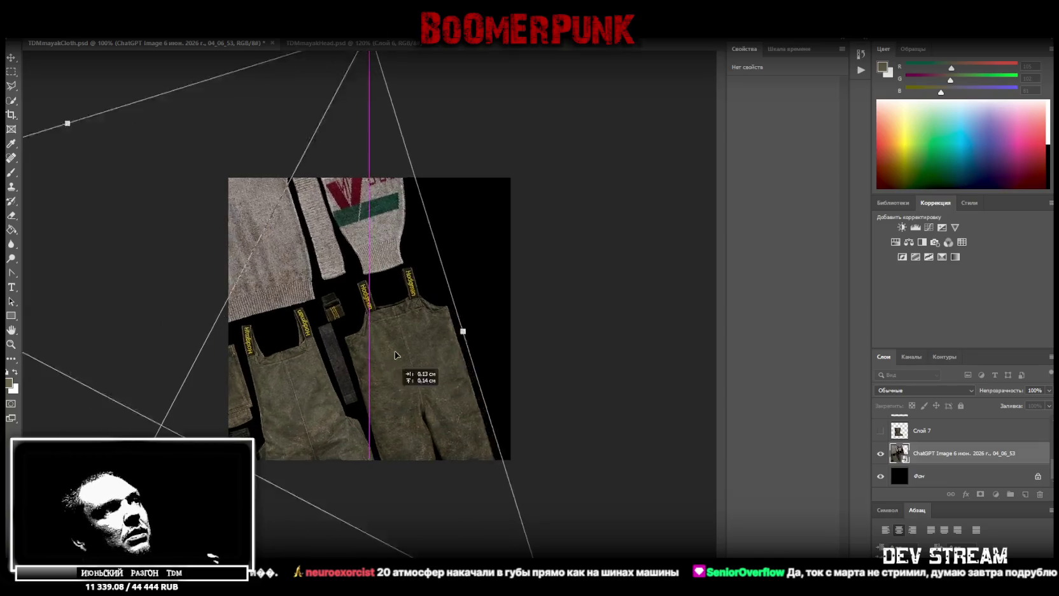
drag(446, 193, 449, 298)
key(Return)
- Delete the texture sheet layer and show the sweater vest layer, Слой 1
key(Delete)
scroll(961, 451, up, 3)
click(880, 425)
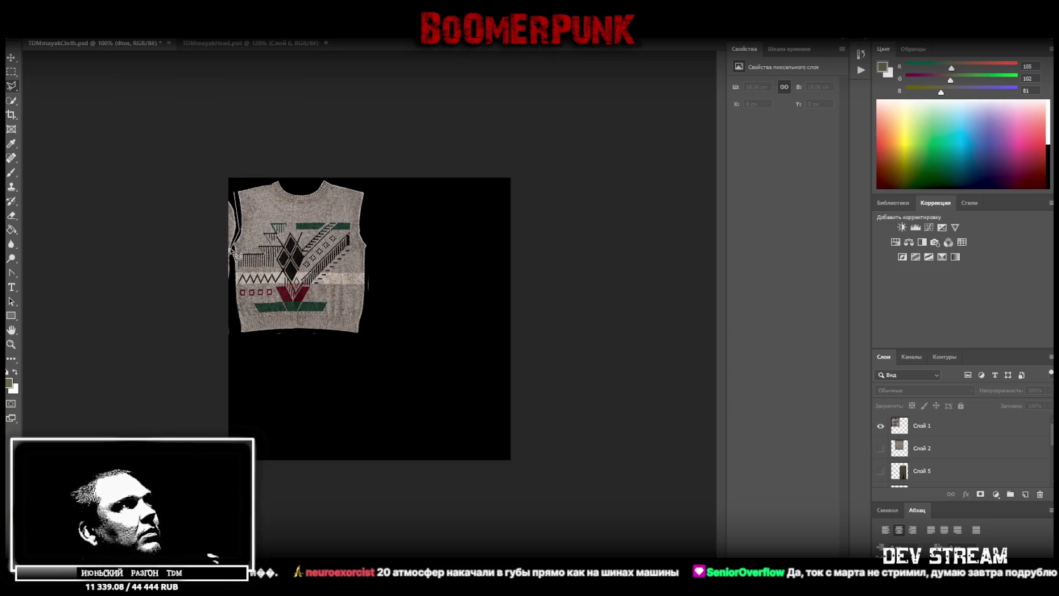
- Draw a loose polygonal outline around the sweater vest
click(235, 338)
click(320, 330)
click(376, 349)
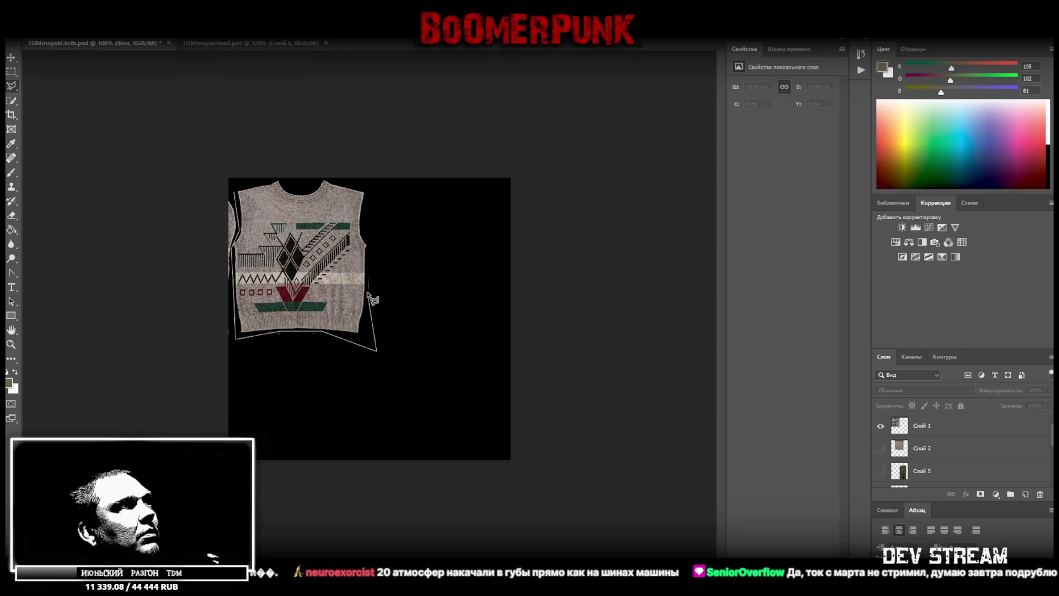
click(367, 261)
click(451, 387)
click(196, 389)
click(166, 216)
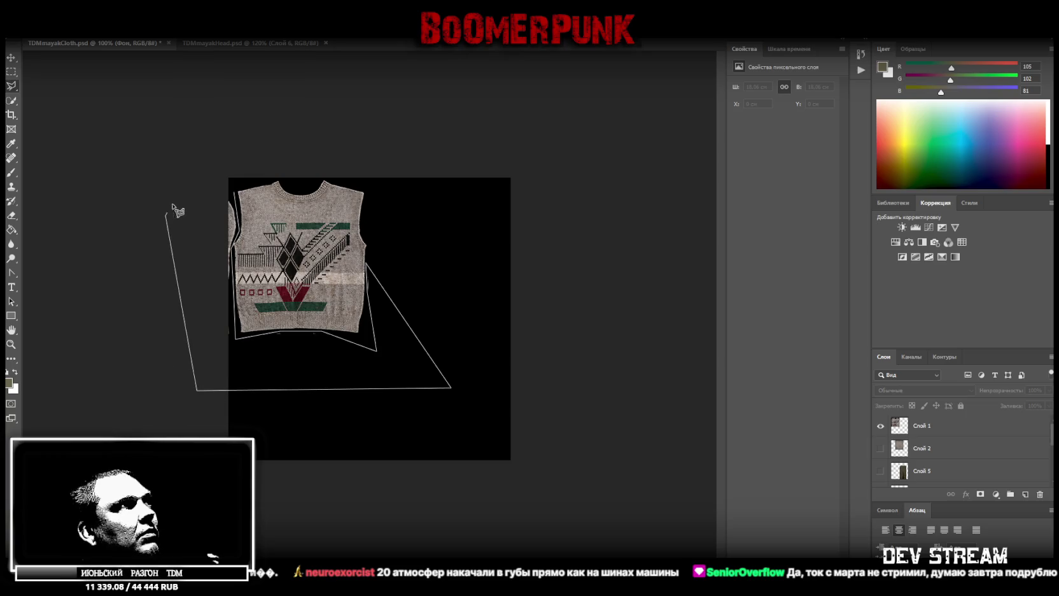
click(232, 193)
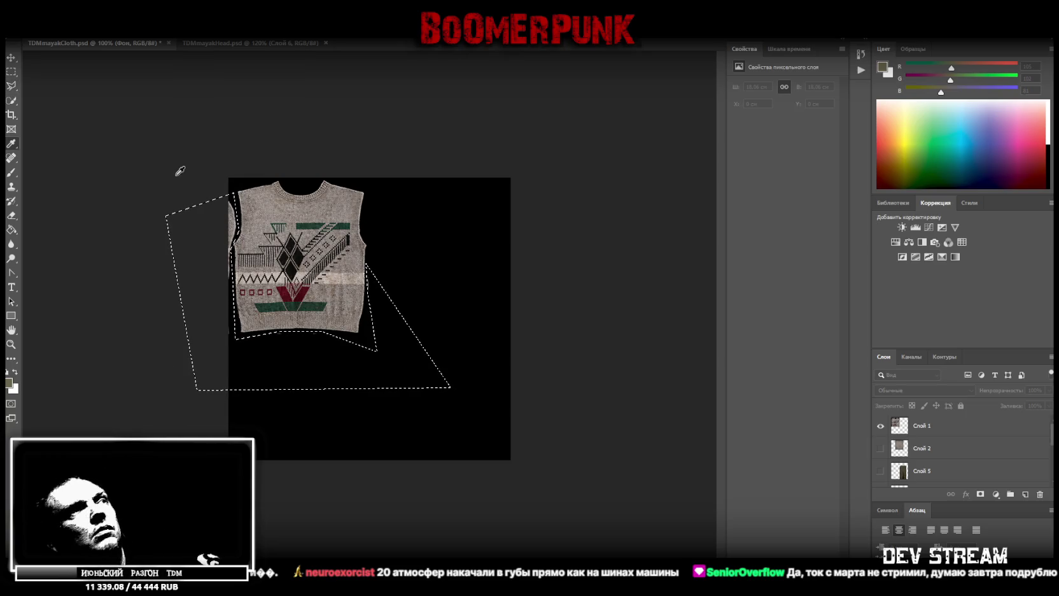
- Select the sweater vest layer, switch to the freehand Lasso, and clear the selection
key(i)
key(l)
key(ctrl+d)
key(ctrl+shift+d)
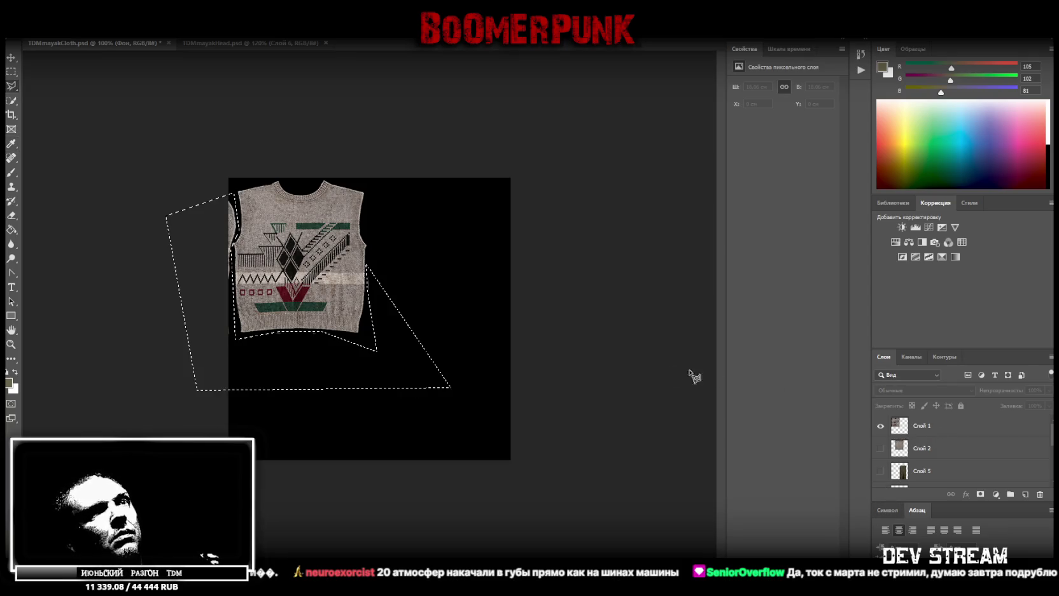
click(1002, 435)
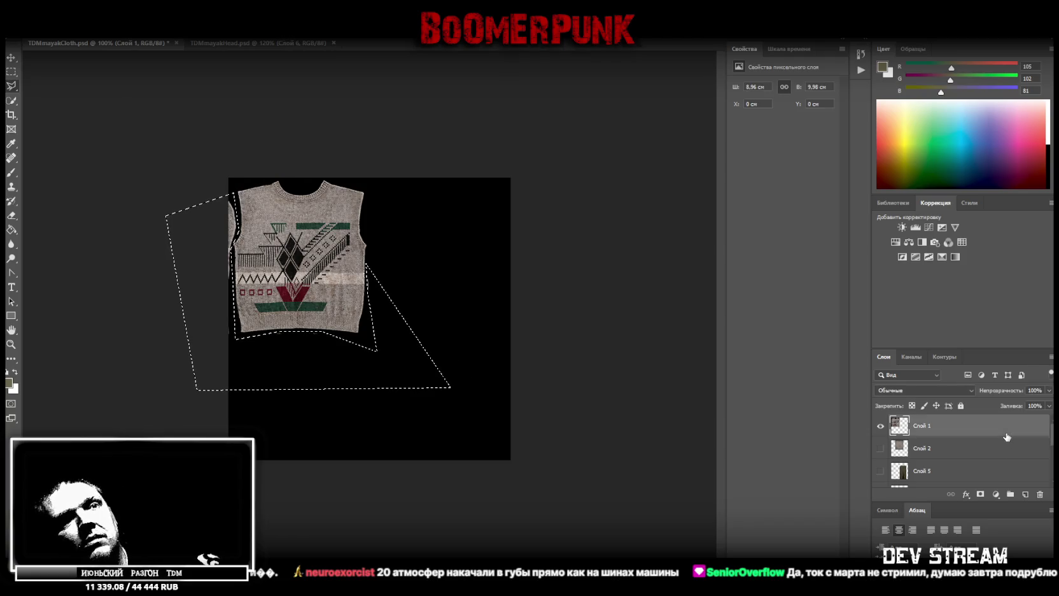
right_click(11, 86)
click(58, 85)
key(ctrl+d)
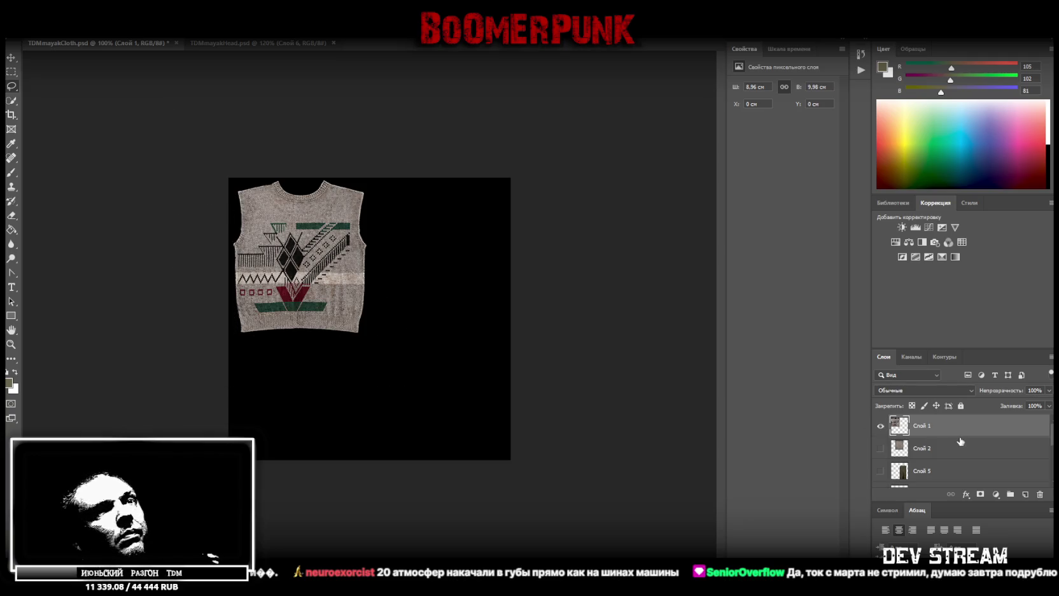
right_click(954, 434)
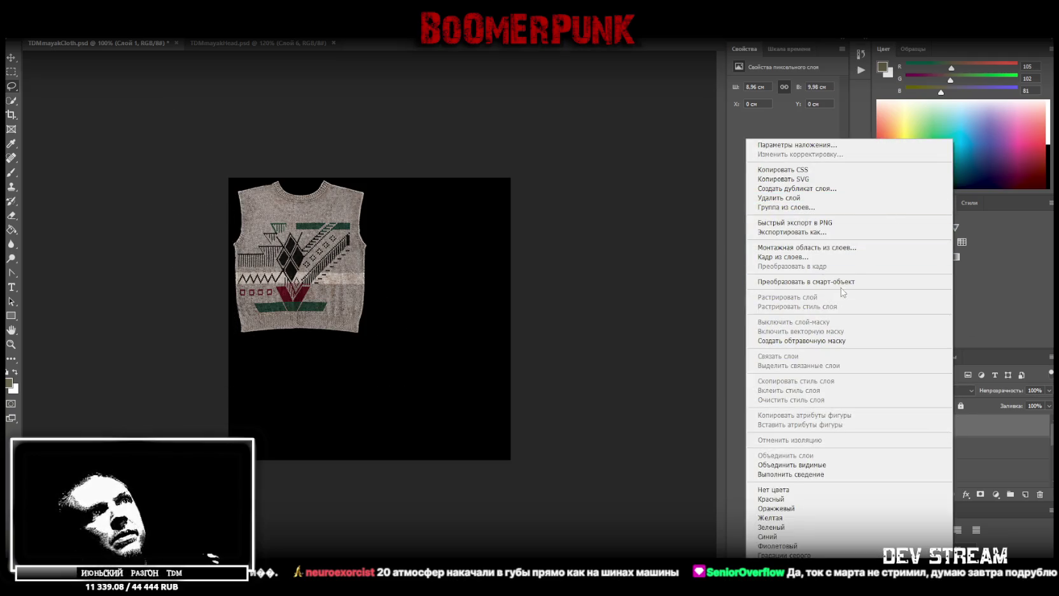
key(Escape)
- Nudge the vest front slightly down, show Слой 2, and move the vest back to its right
key(ctrl+t)
drag(332, 277, 328, 287)
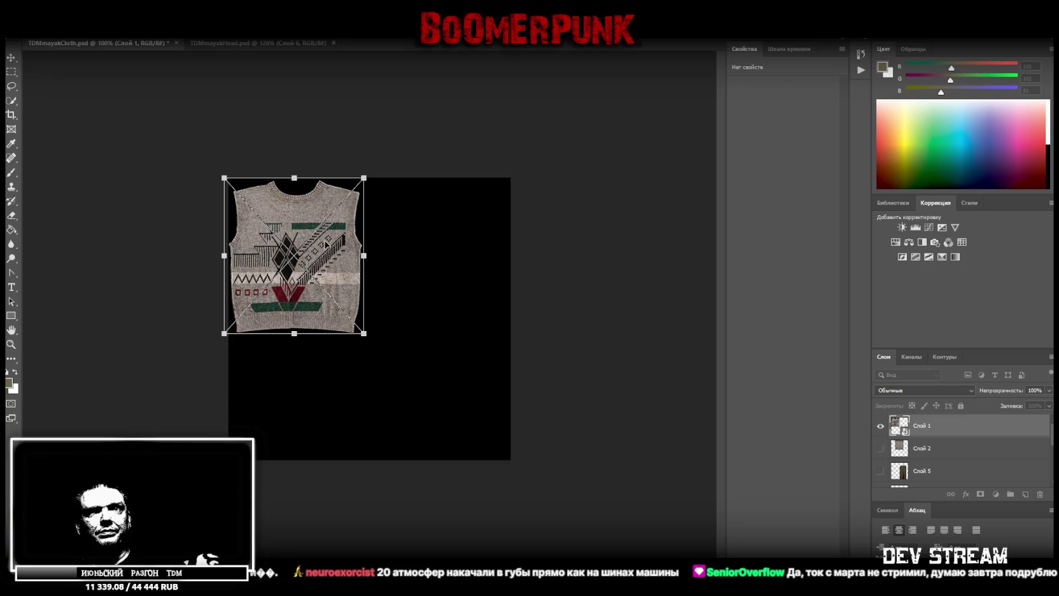
click(881, 448)
right_click(932, 449)
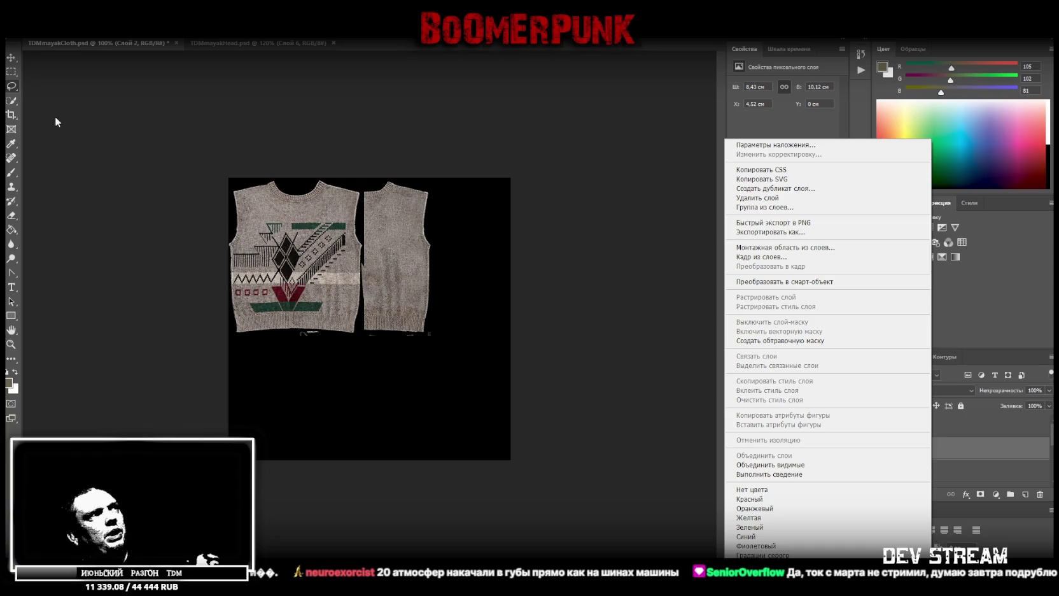
click(28, 59)
click(11, 57)
mouse_move(411, 279)
mouse_down()
mouse_move(483, 316)
mouse_move(478, 337)
mouse_up()
click(12, 215)
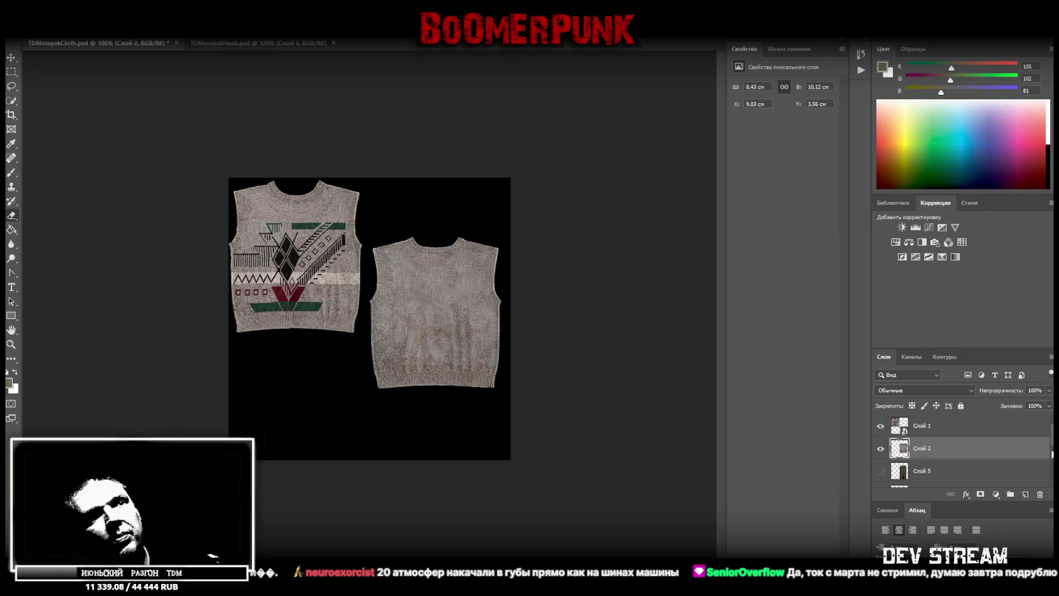
right_click(950, 452)
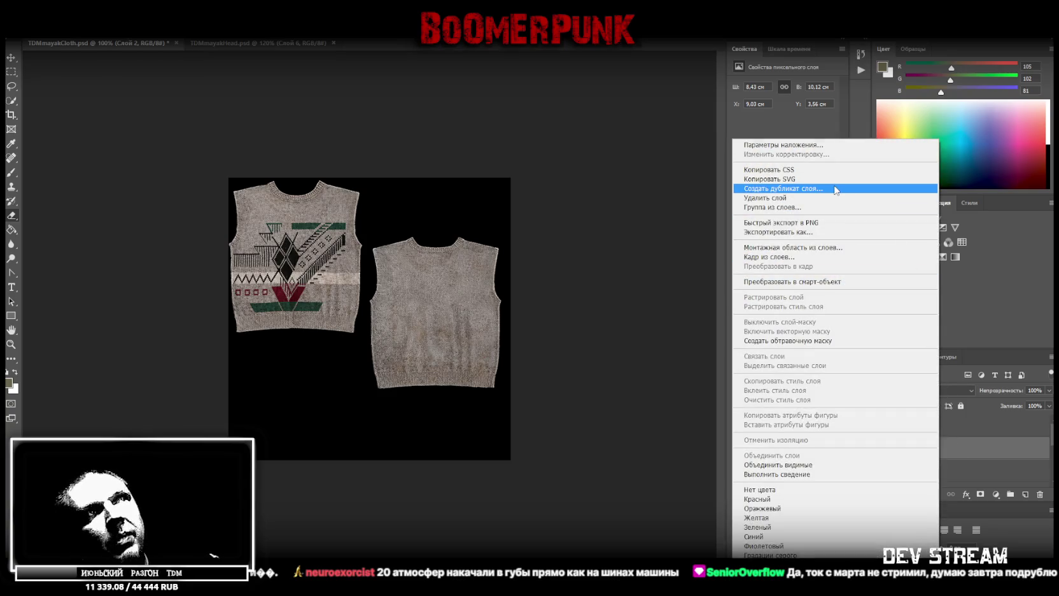
- Convert the sweater back, Слой 2, to a smart object and move it up beside the front
click(822, 190)
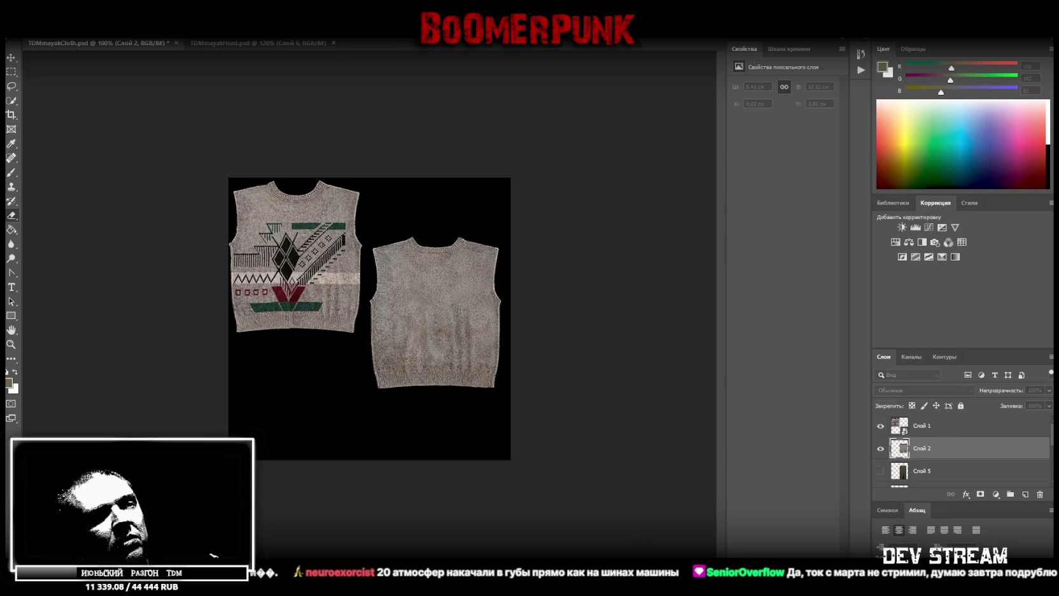
right_click(963, 449)
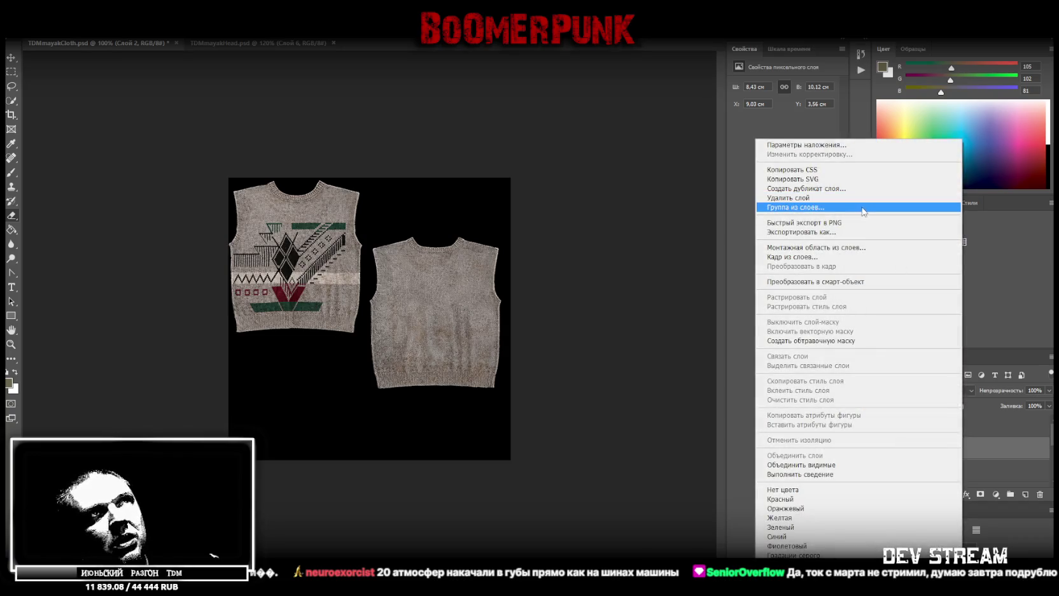
click(898, 282)
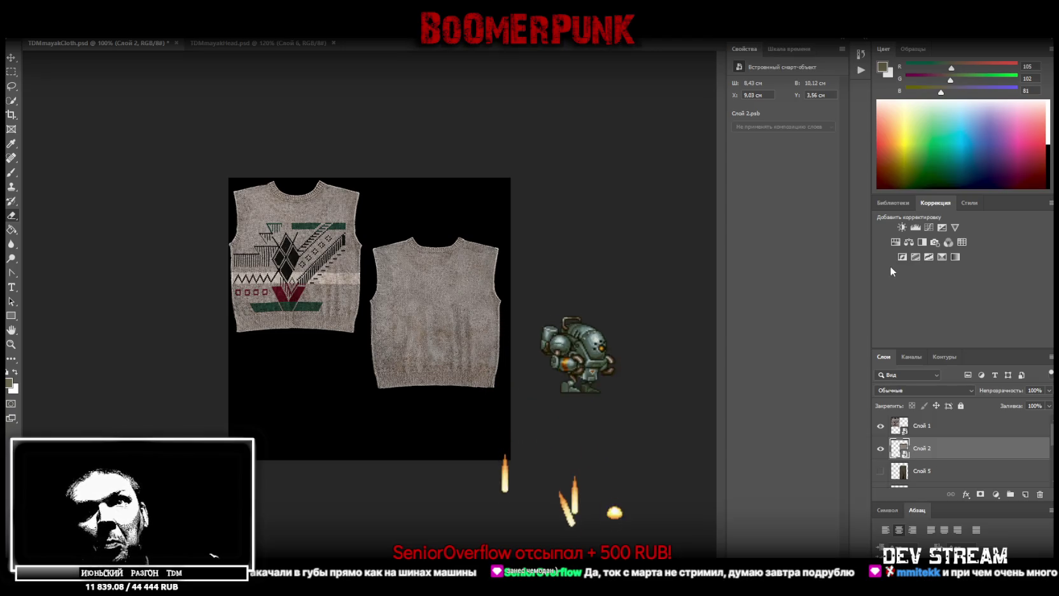
key(ctrl+t)
drag(431, 273, 434, 213)
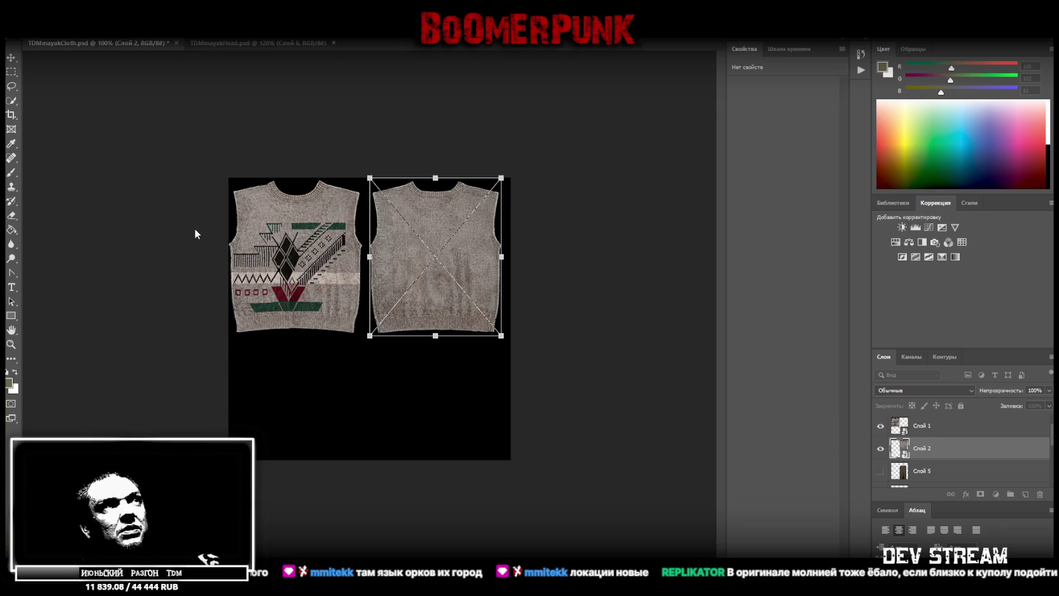
- Shrink the sweater back slightly to match the front piece and apply the transform
click(930, 429)
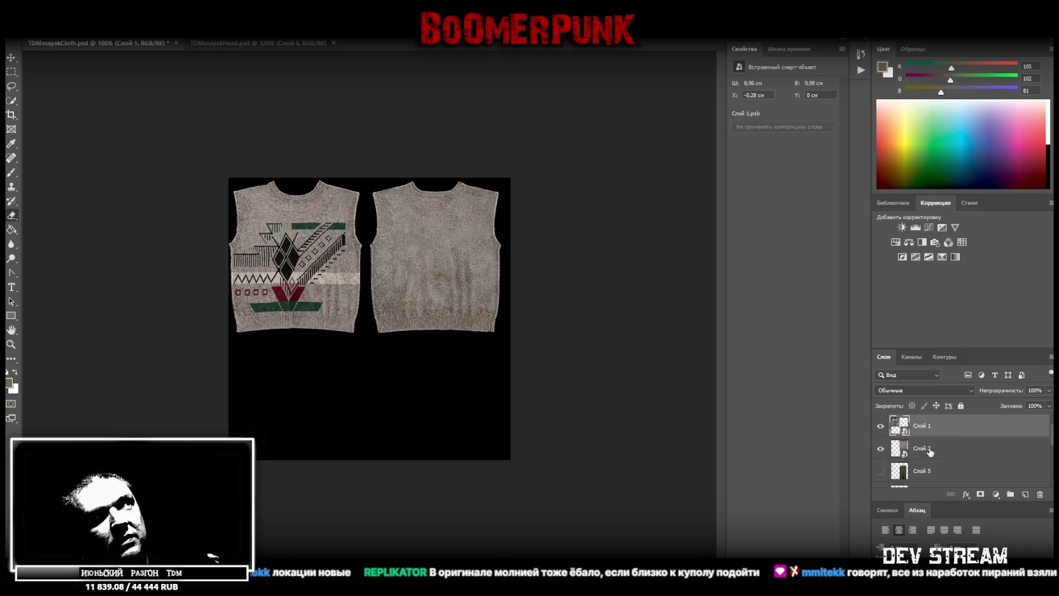
click(929, 448)
key(ctrl+t)
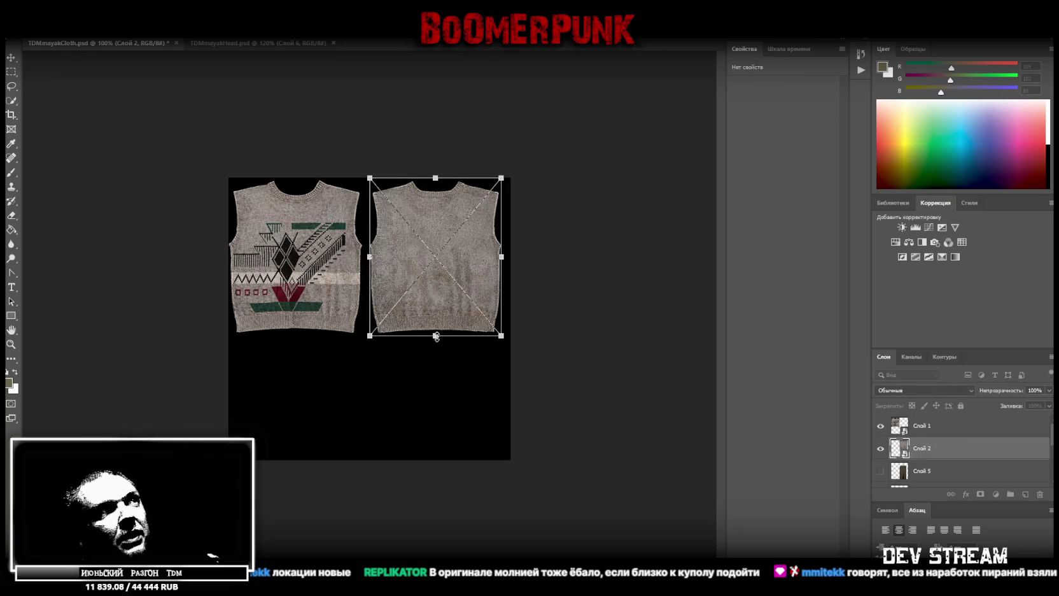
drag(436, 336, 434, 310)
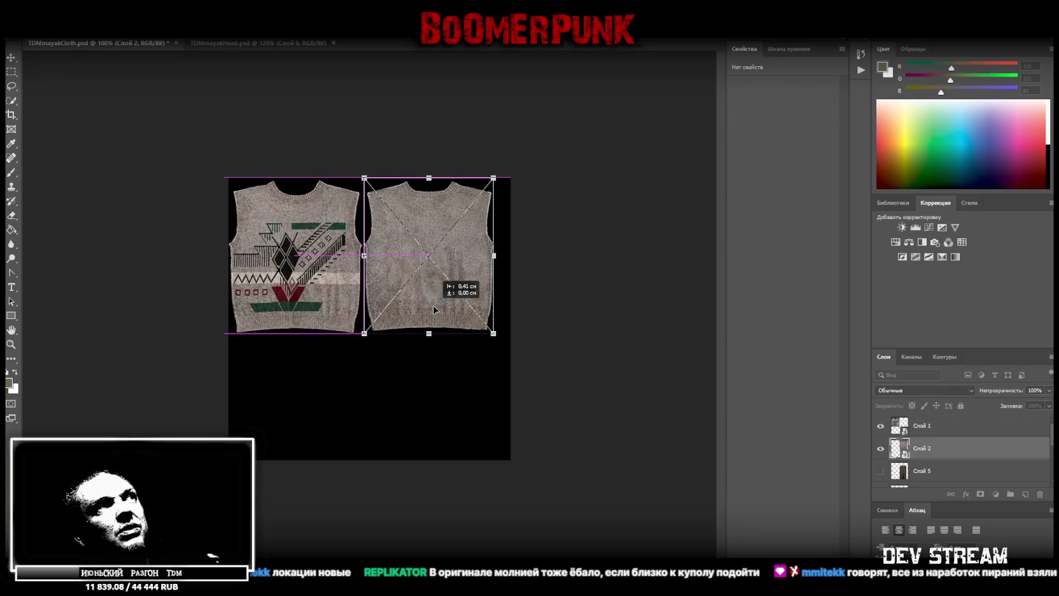
key(Return)
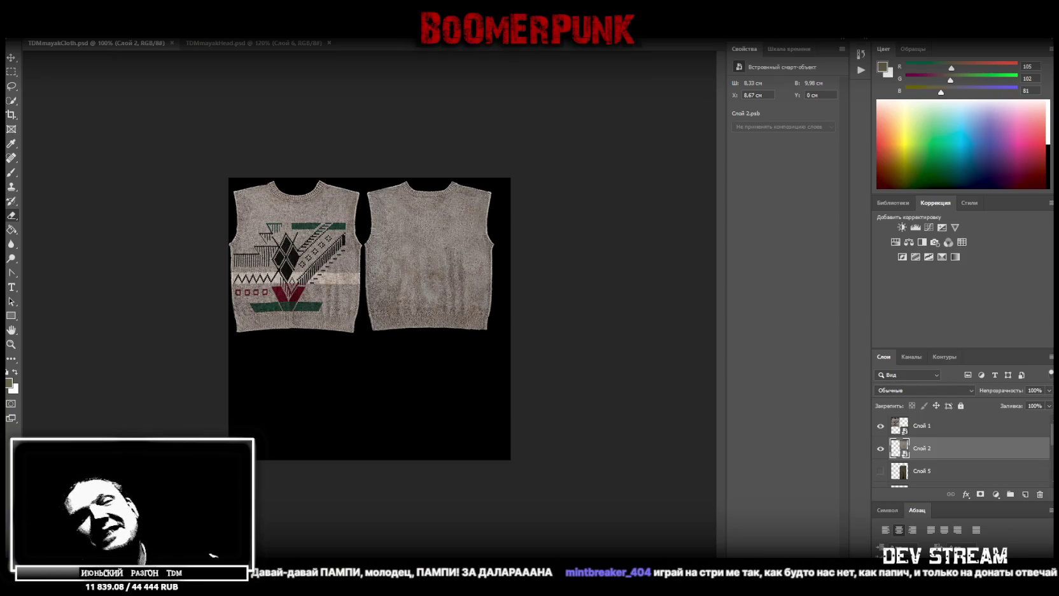
- Select Слой 1 and Слой 2 together, show rulers, and scale both vest pieces down
click(949, 432)
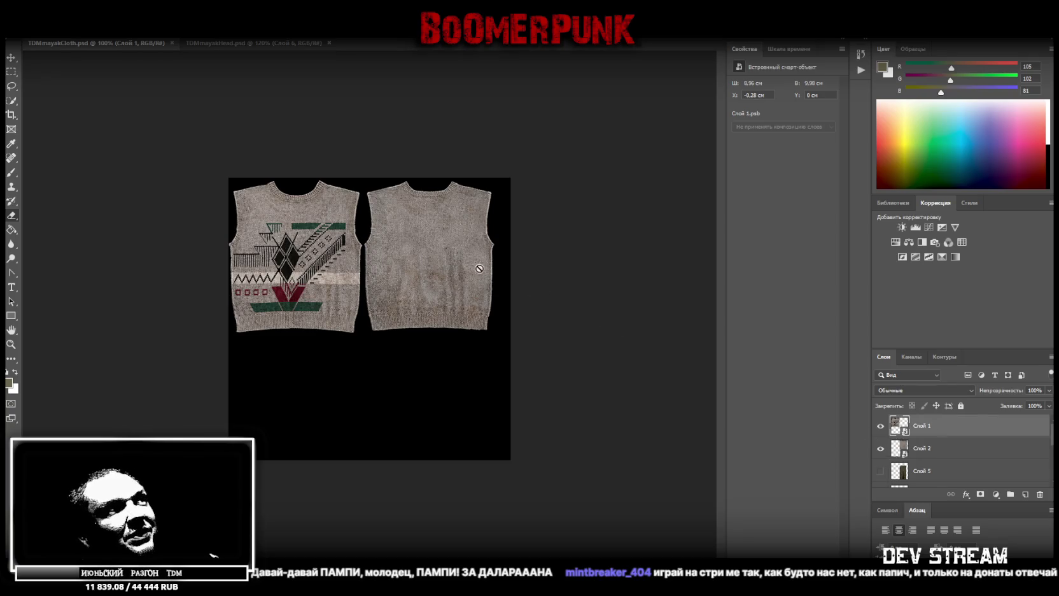
ctrl+click(926, 451)
key(ctrl+r)
click(960, 433)
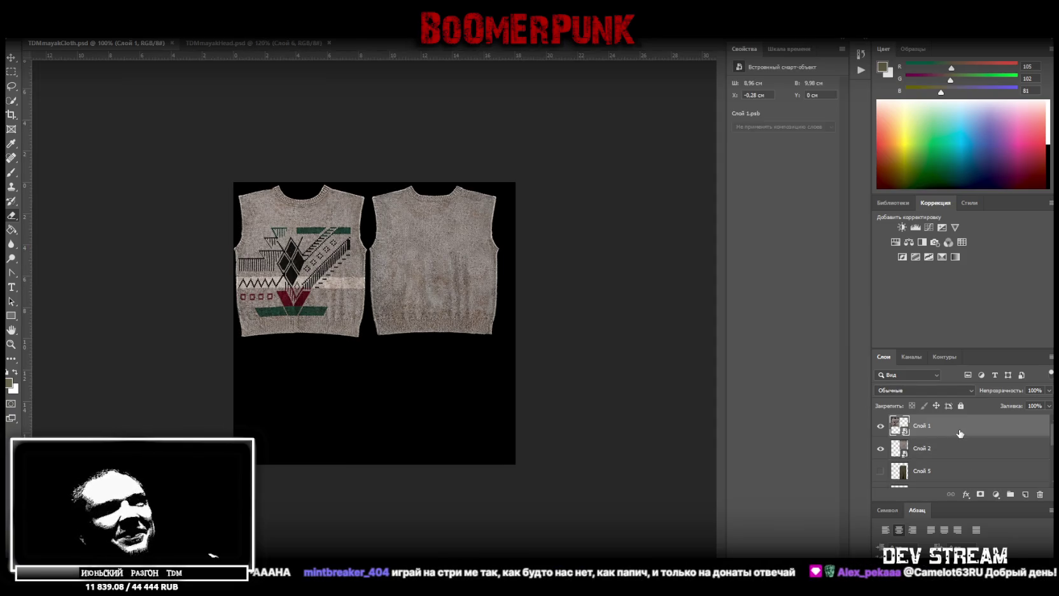
ctrl+click(961, 458)
key(ctrl+t)
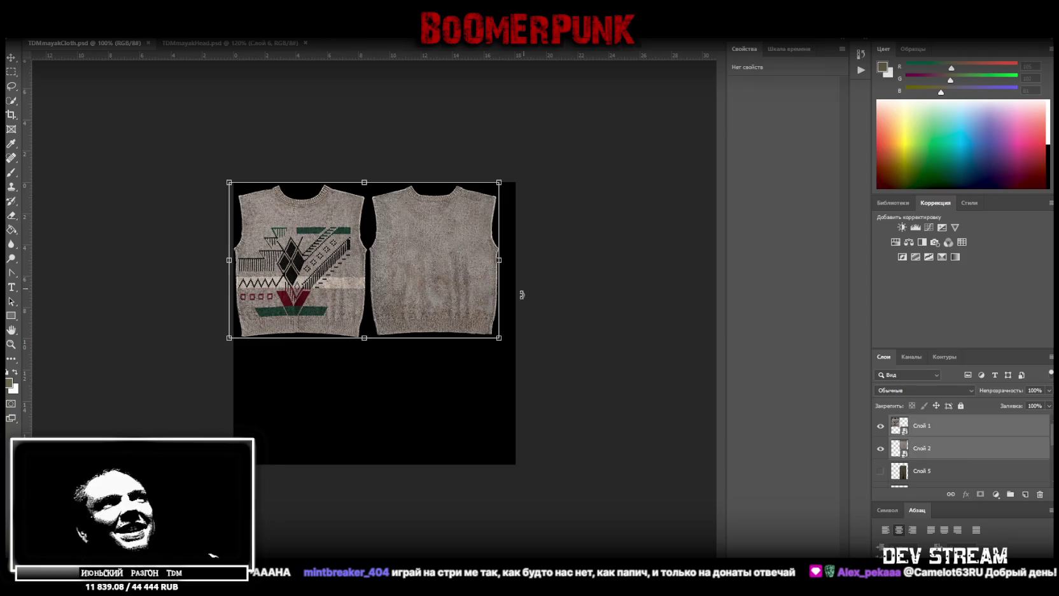
drag(503, 261, 397, 250)
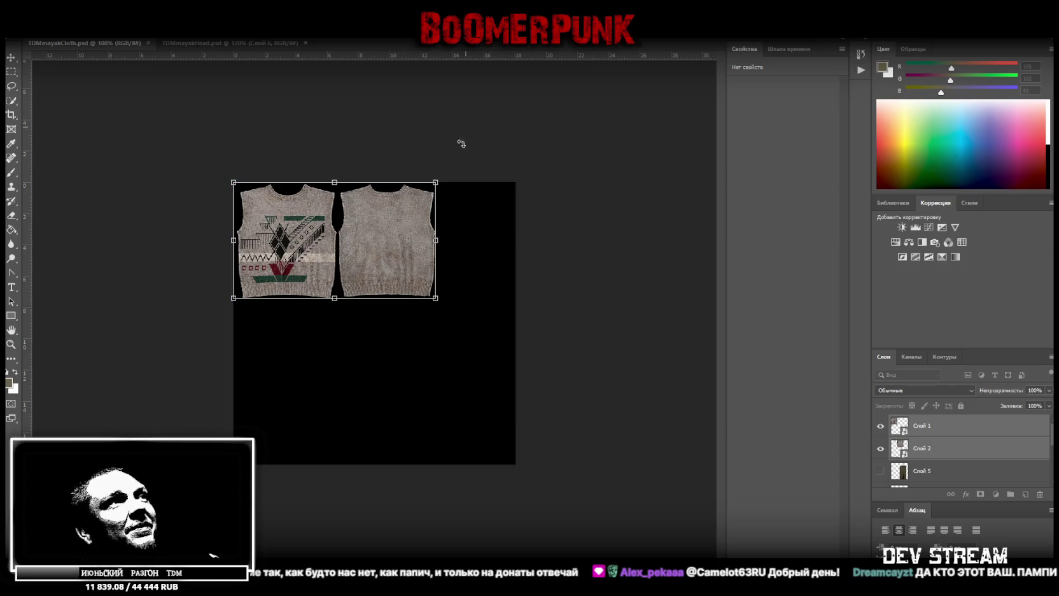
key(Return)
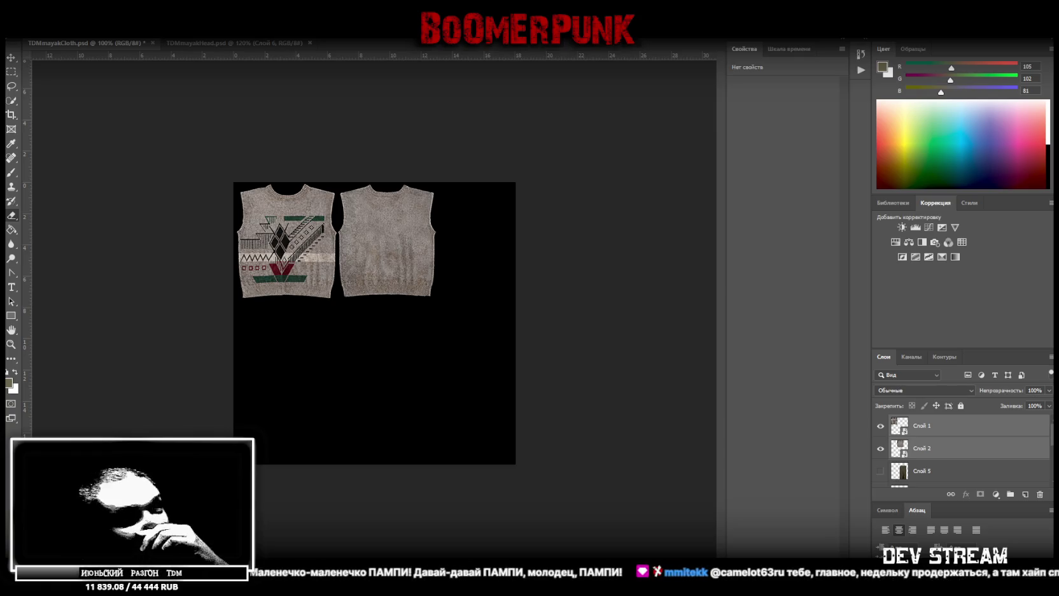
- Make the overalls layer a smart object, place it under the sweater back and widen it, then show the second overalls layer
click(880, 471)
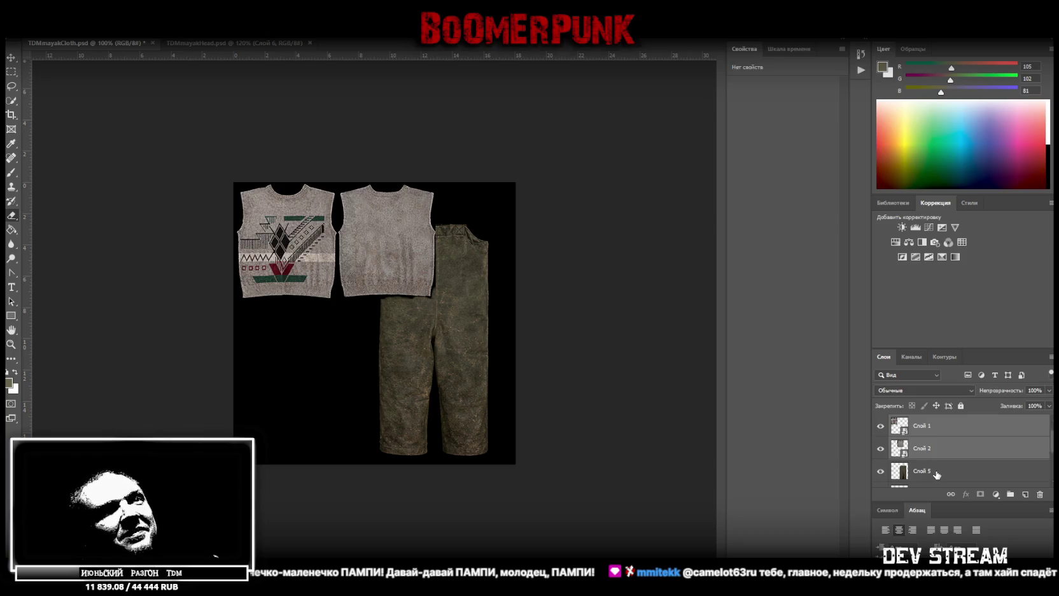
scroll(932, 464, down, 1)
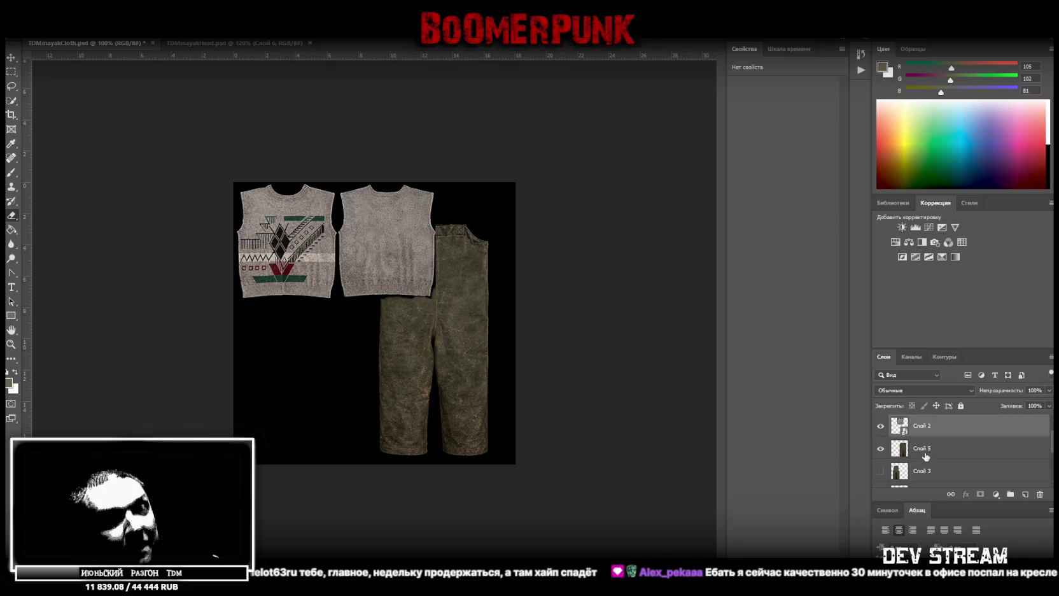
click(934, 451)
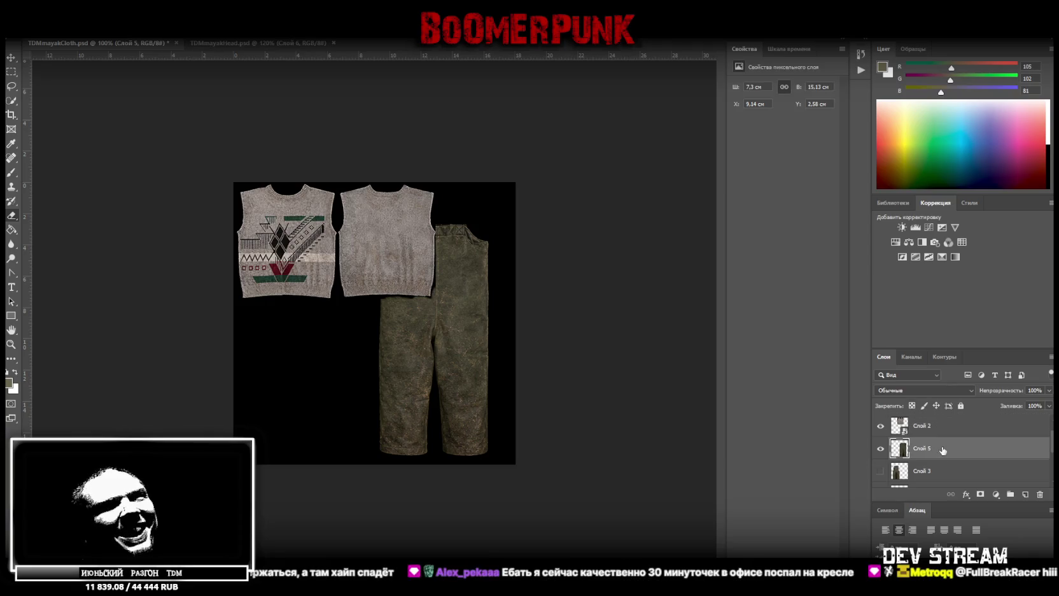
right_click(934, 450)
click(821, 281)
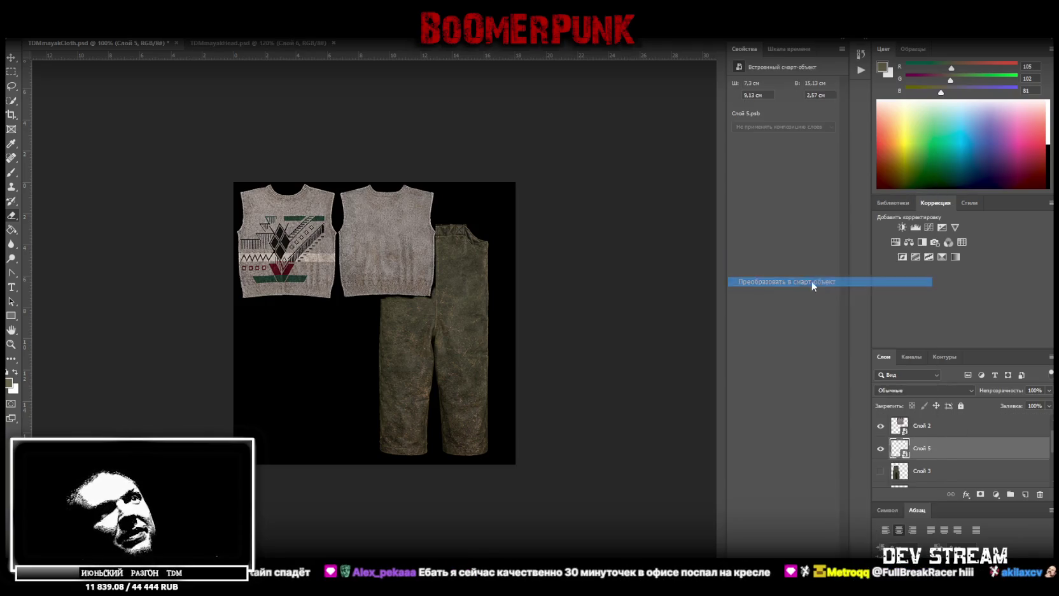
key(ctrl+t)
mouse_move(434, 221)
mouse_down()
mouse_move(436, 297)
mouse_move(368, 324)
mouse_up()
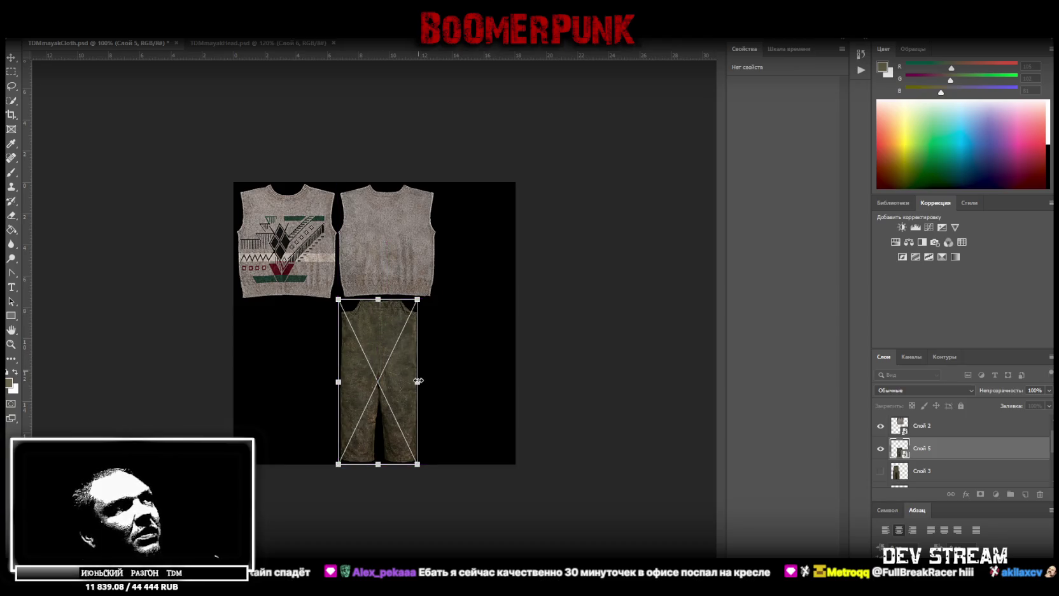
drag(417, 382, 436, 382)
key(Return)
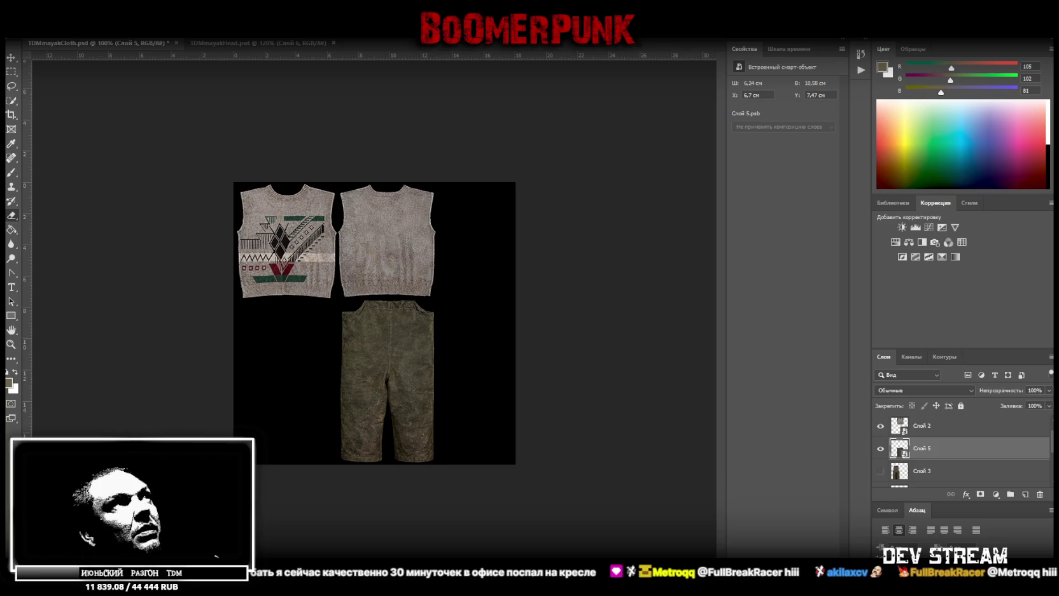
click(929, 470)
click(880, 471)
- Convert the second overalls piece to a smart object, resize and move it right, and shift the first piece left
right_click(968, 470)
click(911, 156)
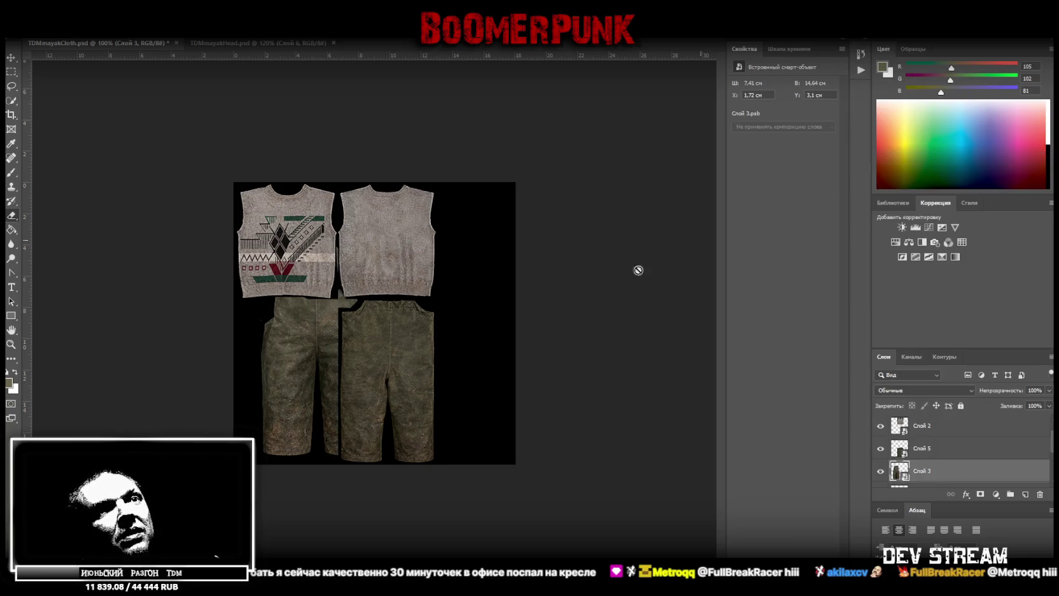
key(ctrl+t)
drag(347, 333, 320, 338)
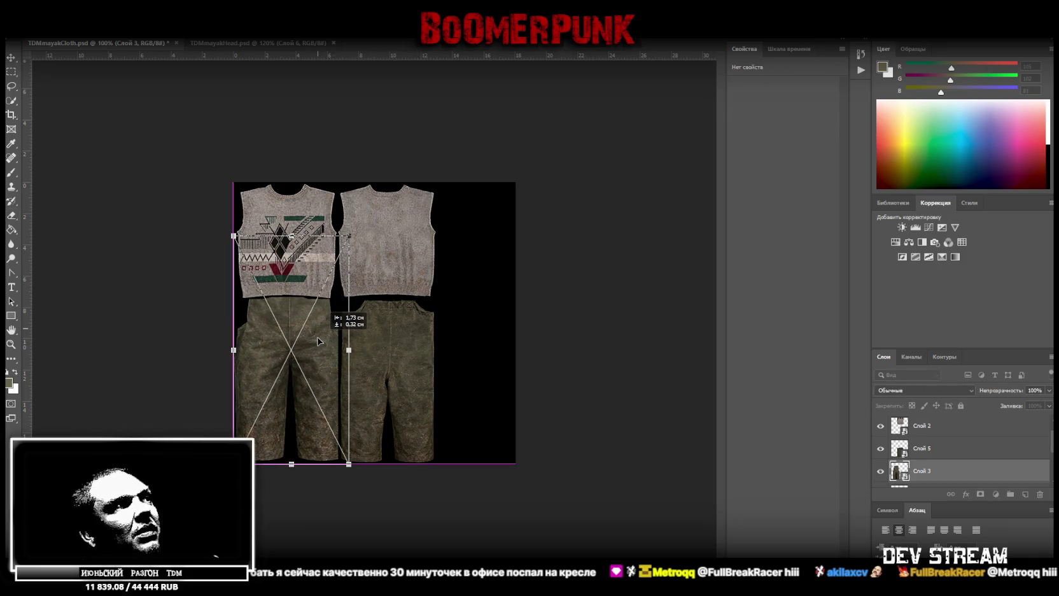
drag(290, 235, 287, 304)
drag(349, 383, 337, 382)
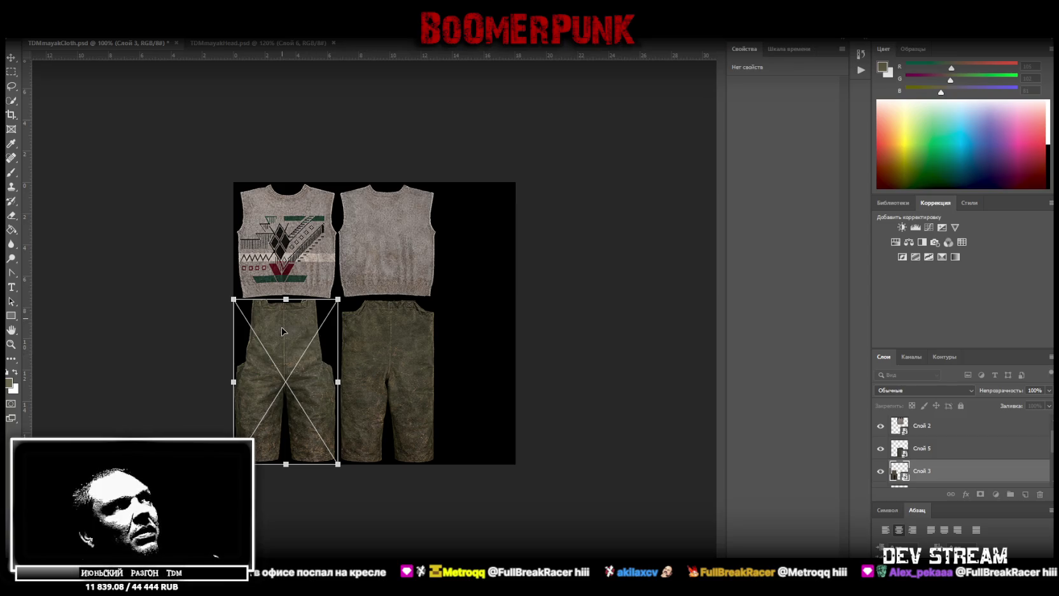
mouse_move(285, 299)
mouse_down()
mouse_move(285, 216)
mouse_move(286, 240)
mouse_up()
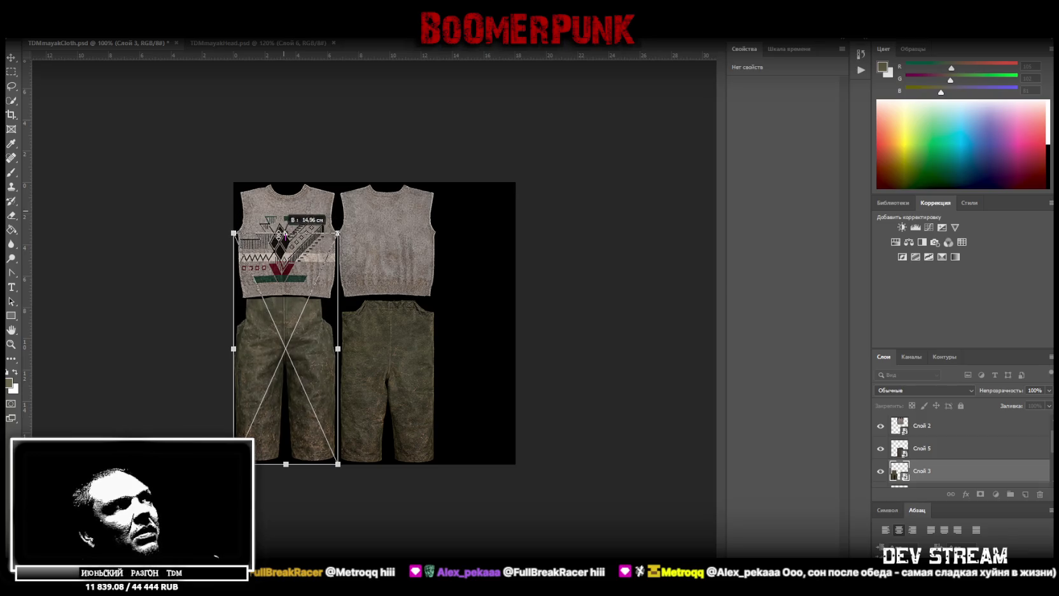
drag(275, 308, 452, 308)
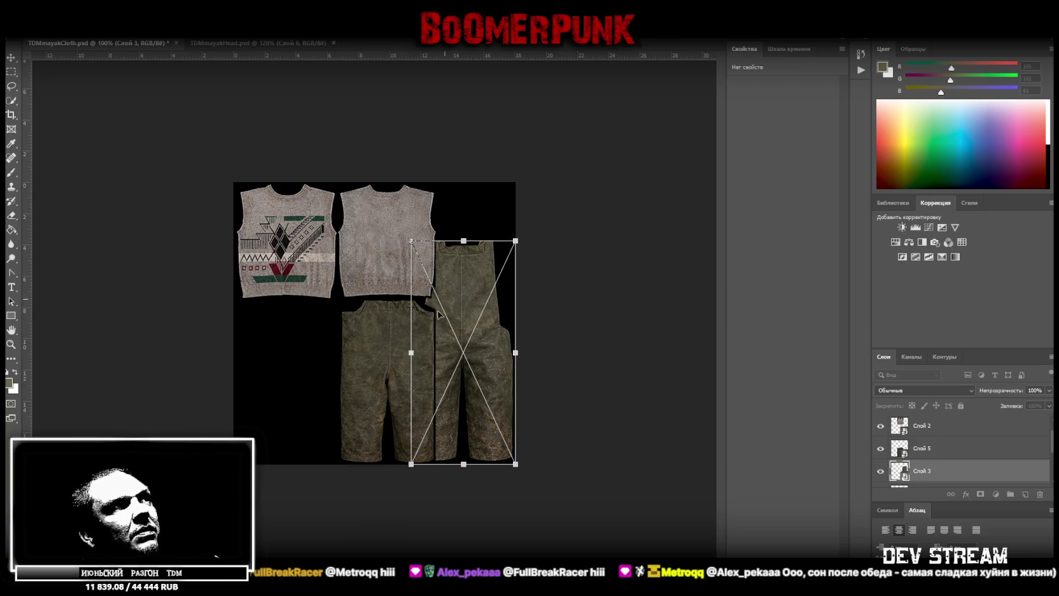
key(Return)
right_click(376, 348)
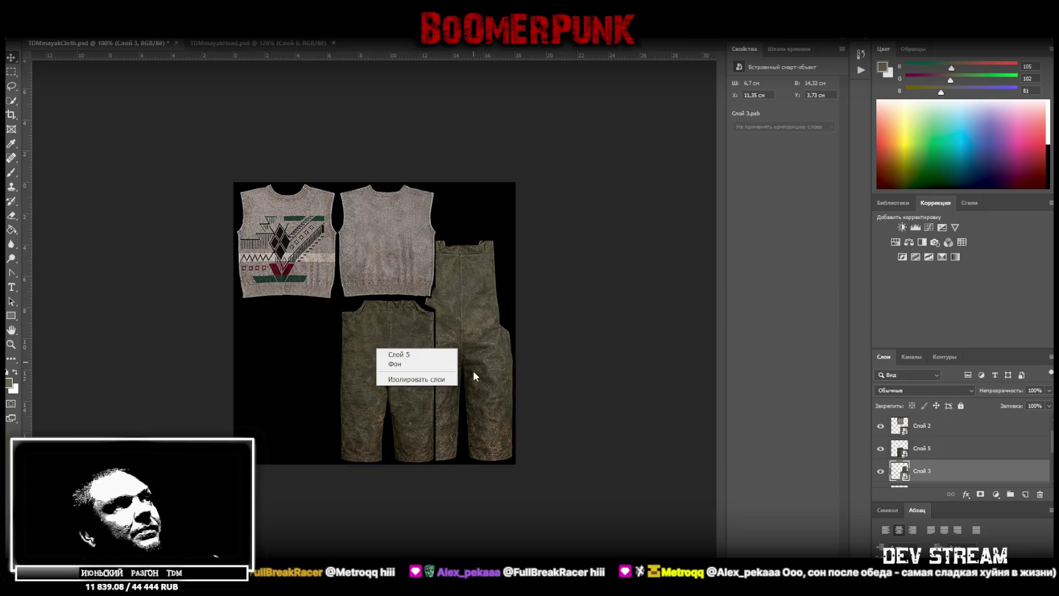
click(399, 353)
mouse_move(391, 367)
mouse_down()
mouse_move(353, 367)
mouse_move(367, 367)
mouse_up()
- Select both sweater vest pieces and rescale them together across the top
right_click(280, 233)
click(340, 240)
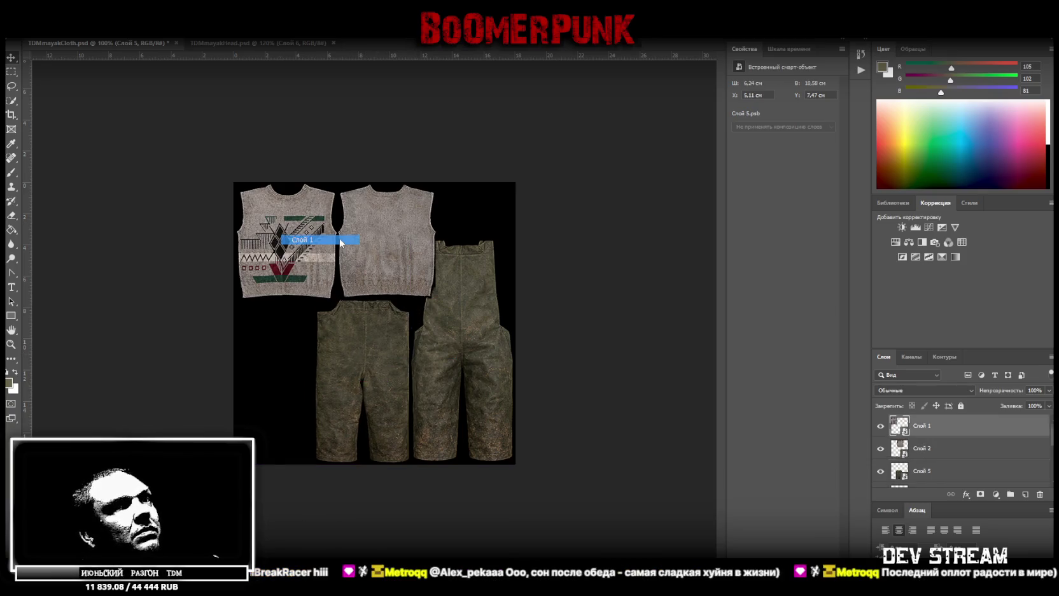
ctrl+click(922, 448)
key(ctrl+t)
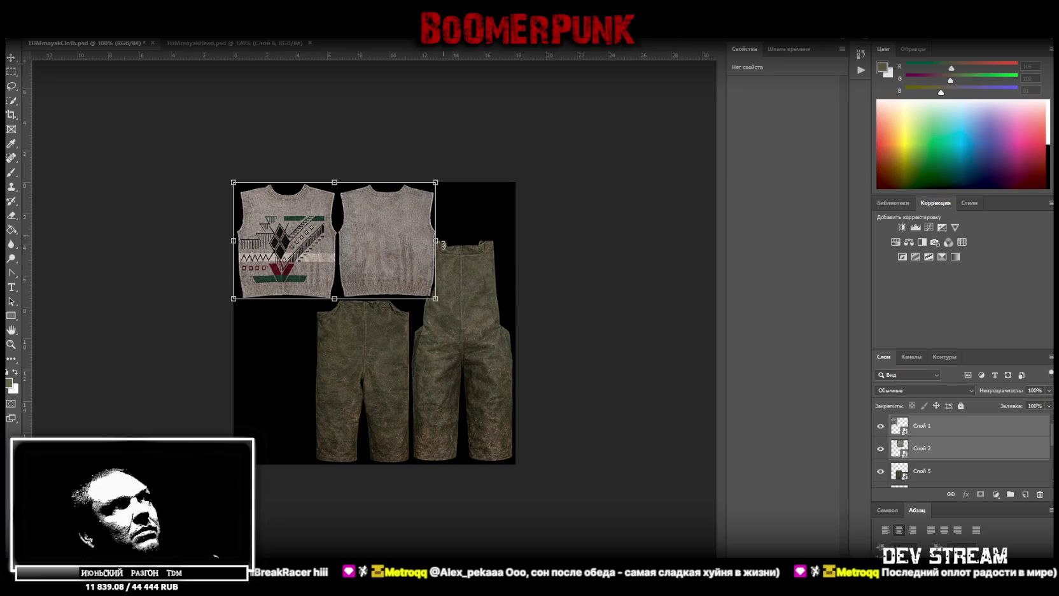
mouse_move(435, 241)
mouse_down()
mouse_move(389, 245)
mouse_move(425, 236)
mouse_up()
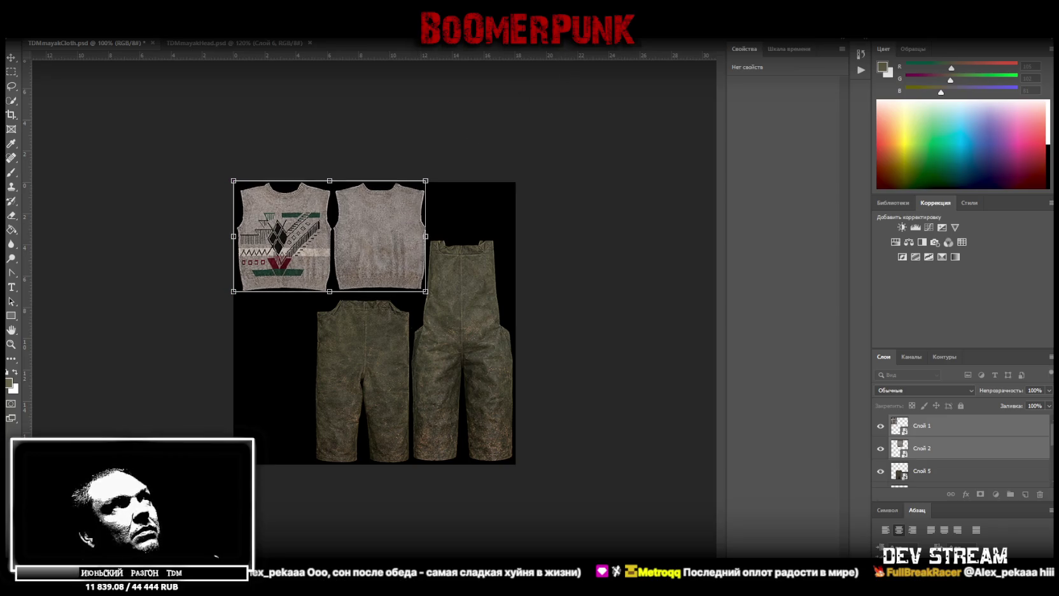
key(Return)
- Select the trousers layer Слой 5 and commit a transform, then select the strap layer Слой 4
right_click(356, 347)
click(380, 351)
key(ctrl+t)
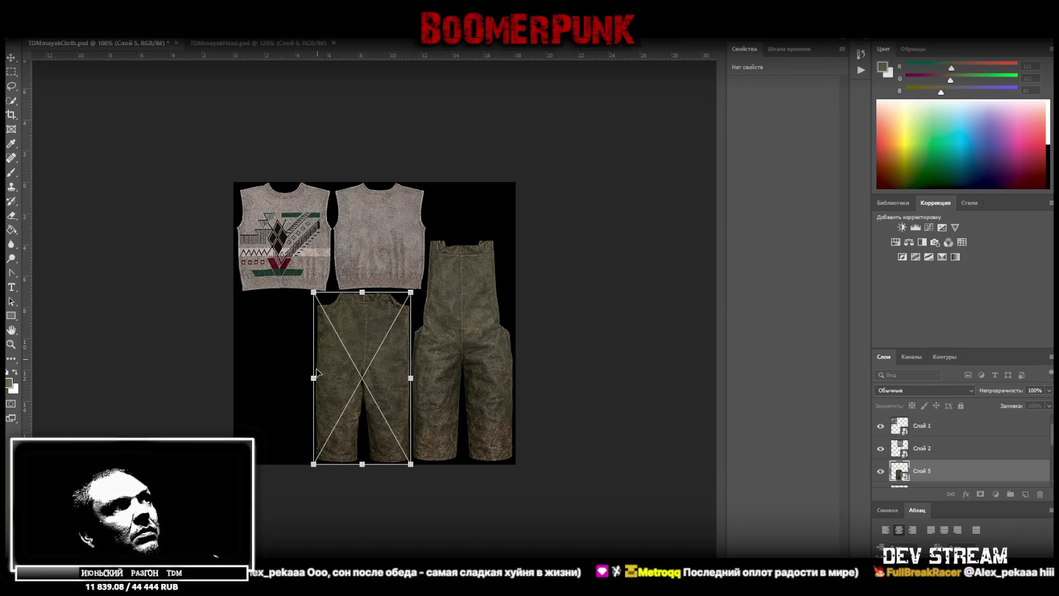
key(Return)
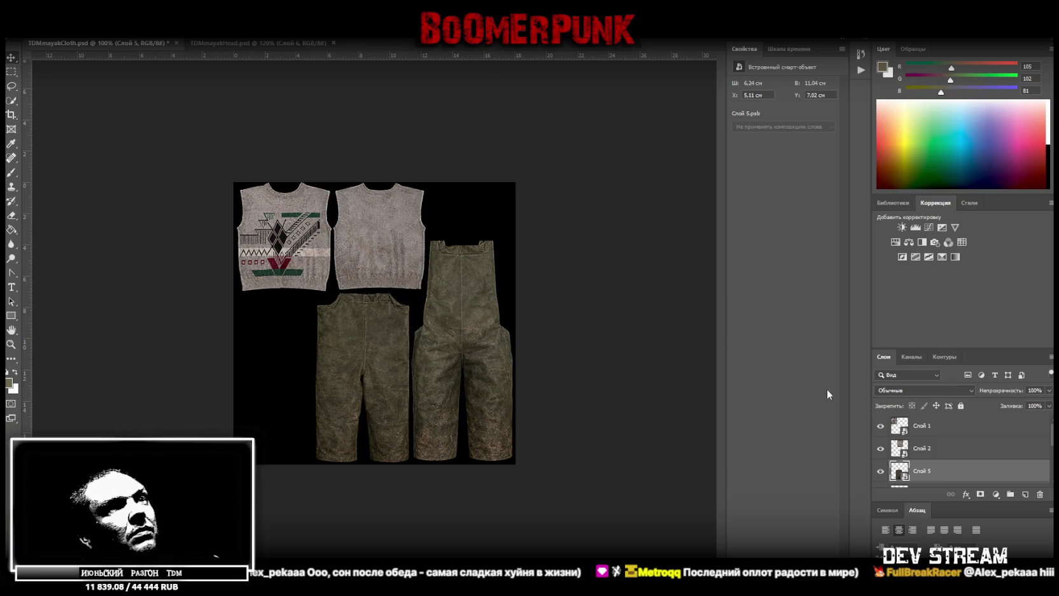
scroll(912, 449, down, 3)
click(912, 449)
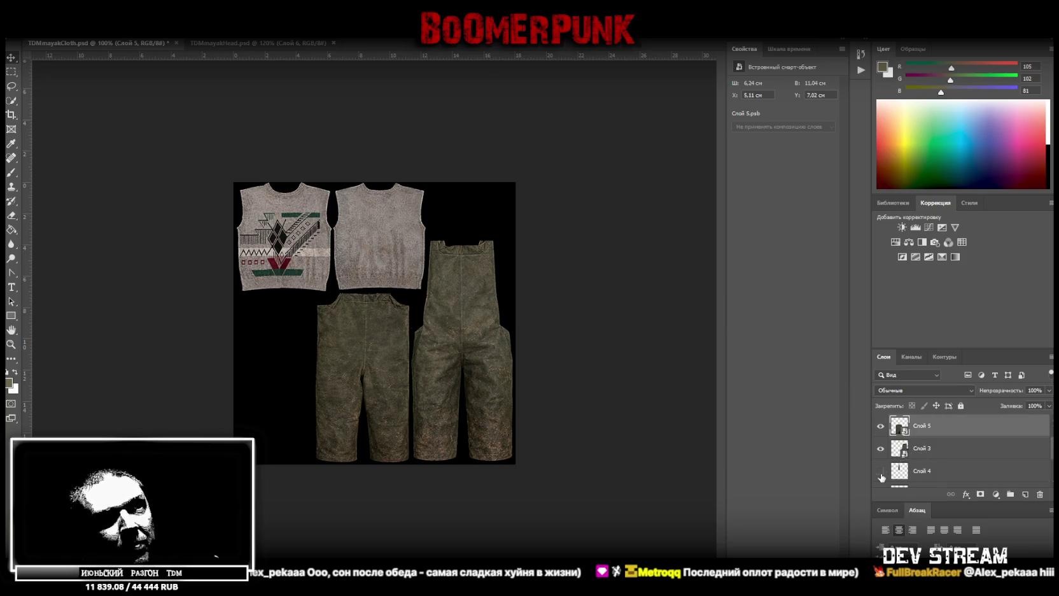
right_click(922, 476)
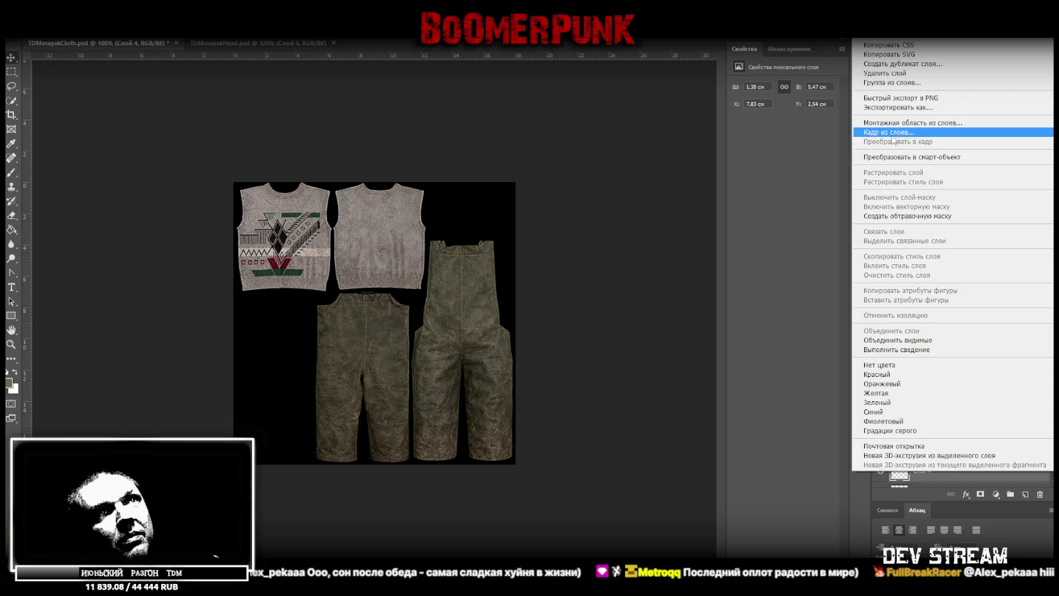
- Convert the strap layer Слой 4 to a smart object and stretch it into a tall strip at the upper right
click(959, 163)
key(ctrl+t)
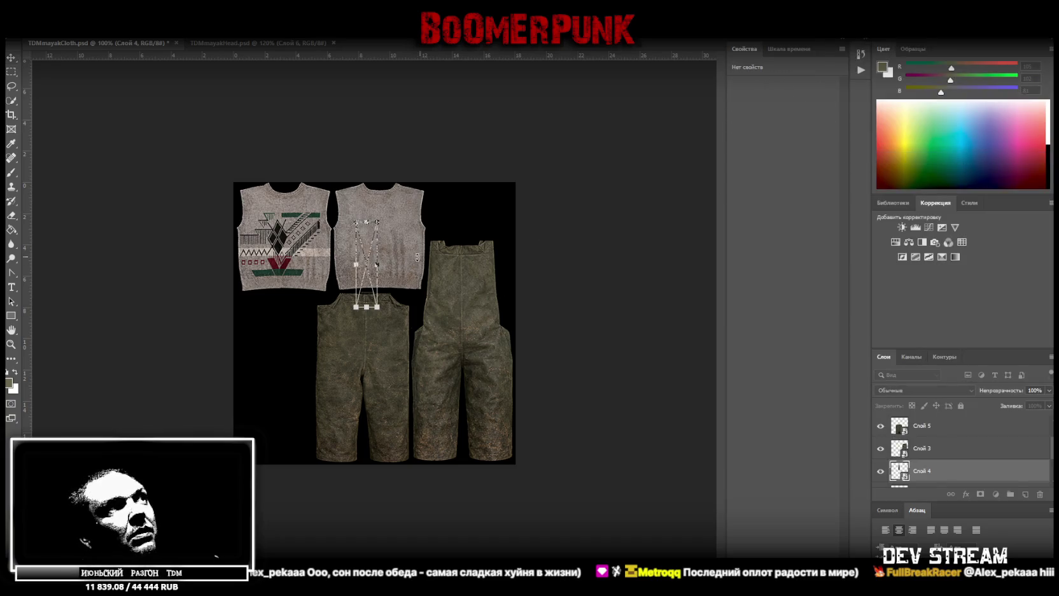
mouse_move(377, 254)
mouse_down()
mouse_move(459, 217)
mouse_move(509, 222)
mouse_up()
drag(505, 265, 504, 313)
key(Return)
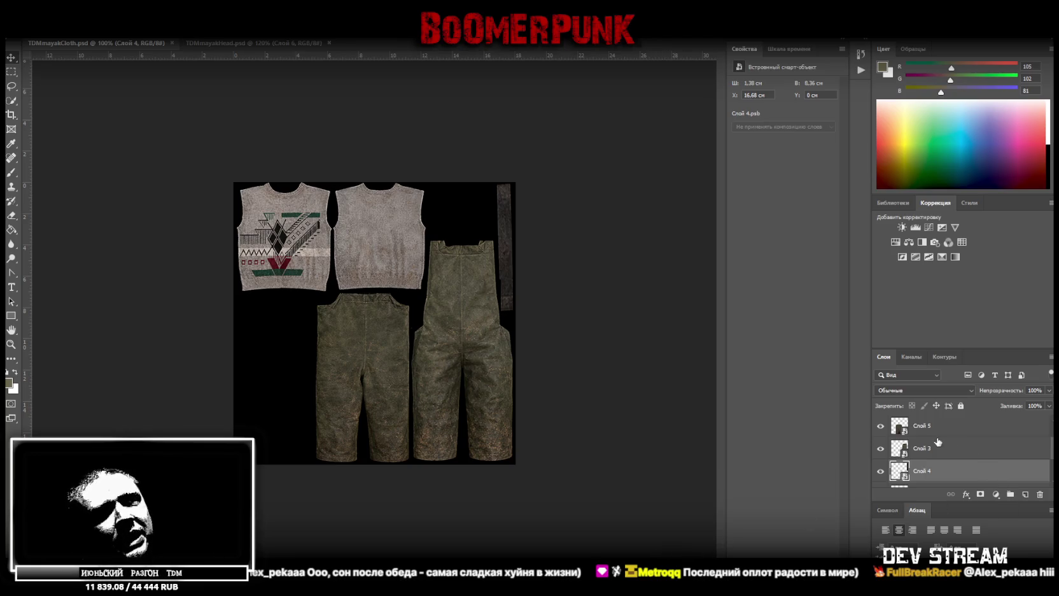
click(965, 452)
- Show Слой 6, convert it to a smart object, and lay the scaled boot sole flat in the lower-left corner
scroll(950, 473, down, 1)
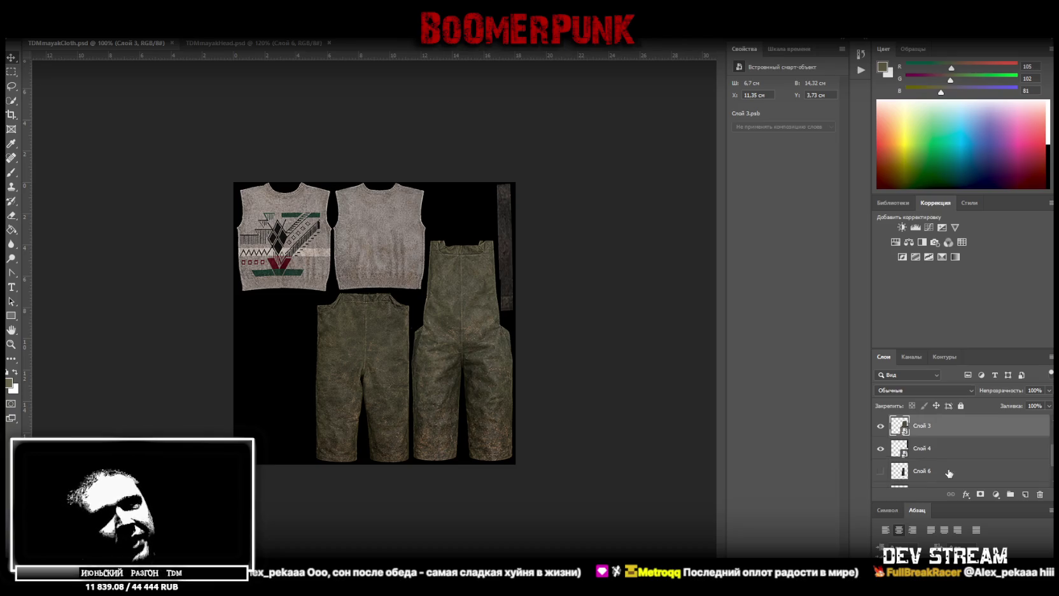
click(942, 456)
scroll(938, 474, down, 1)
click(880, 448)
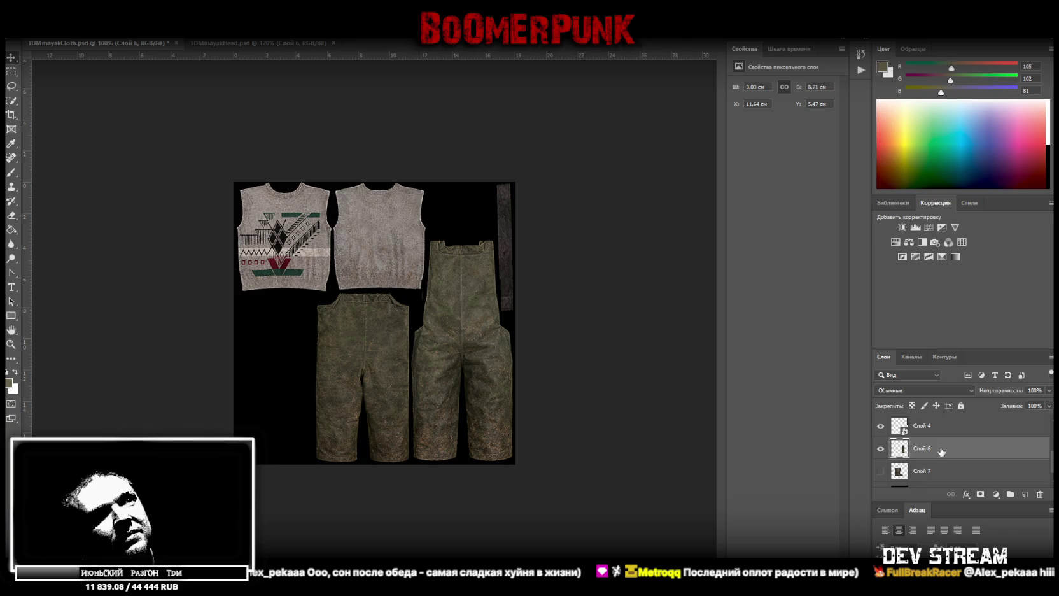
right_click(963, 453)
click(840, 281)
key(v)
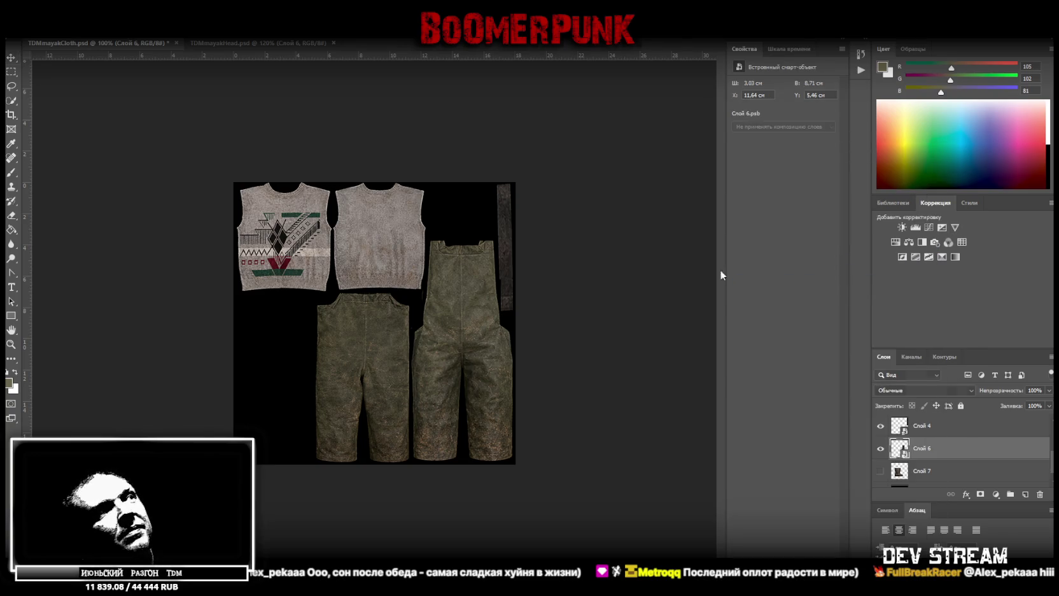
drag(452, 325, 288, 354)
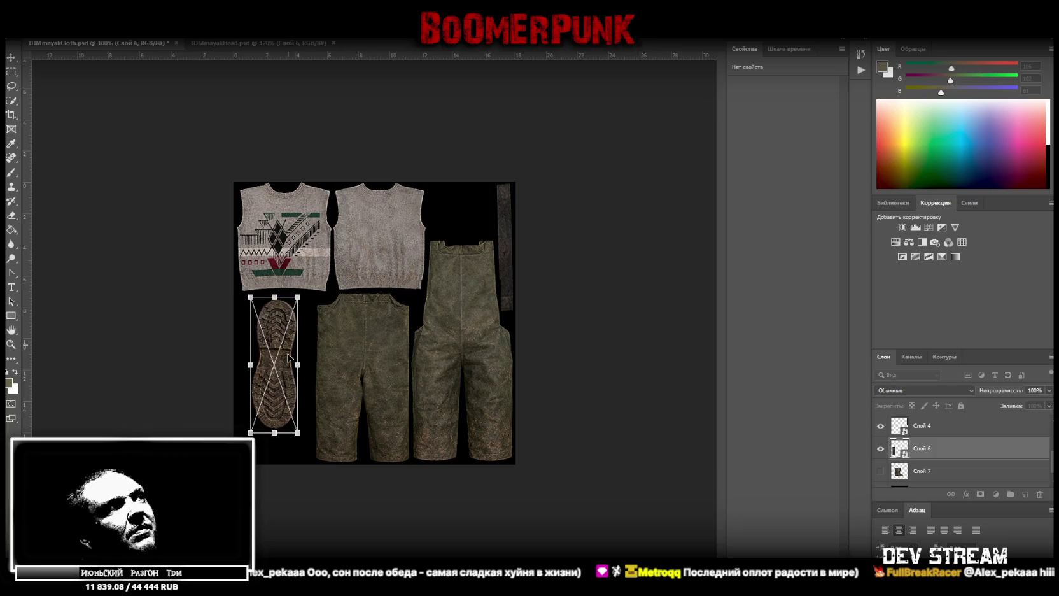
mouse_move(311, 286)
mouse_down()
mouse_move(194, 357)
mouse_move(205, 388)
mouse_up()
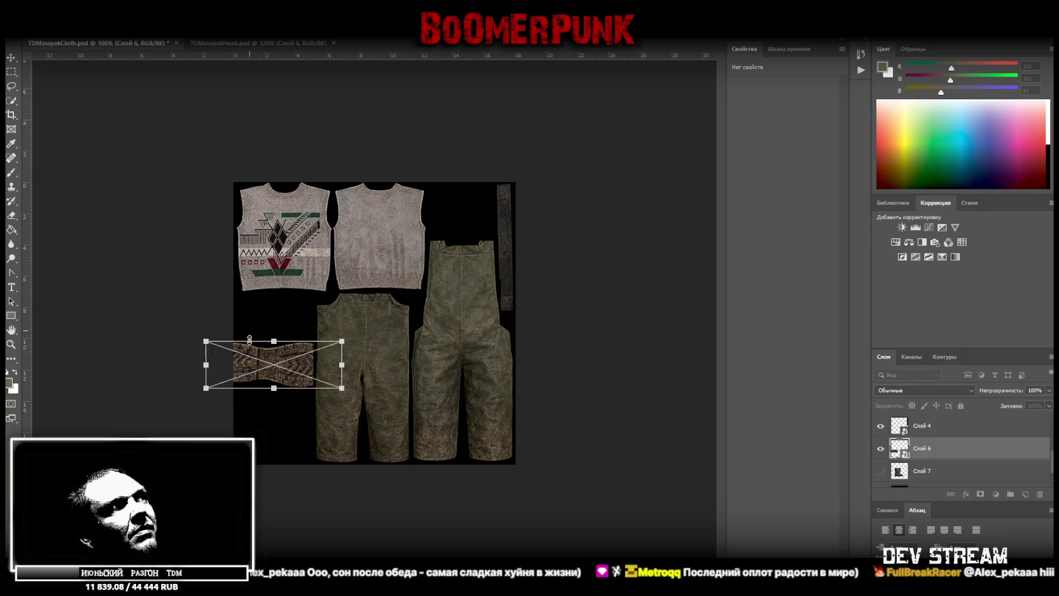
drag(318, 369, 306, 430)
drag(369, 440, 304, 445)
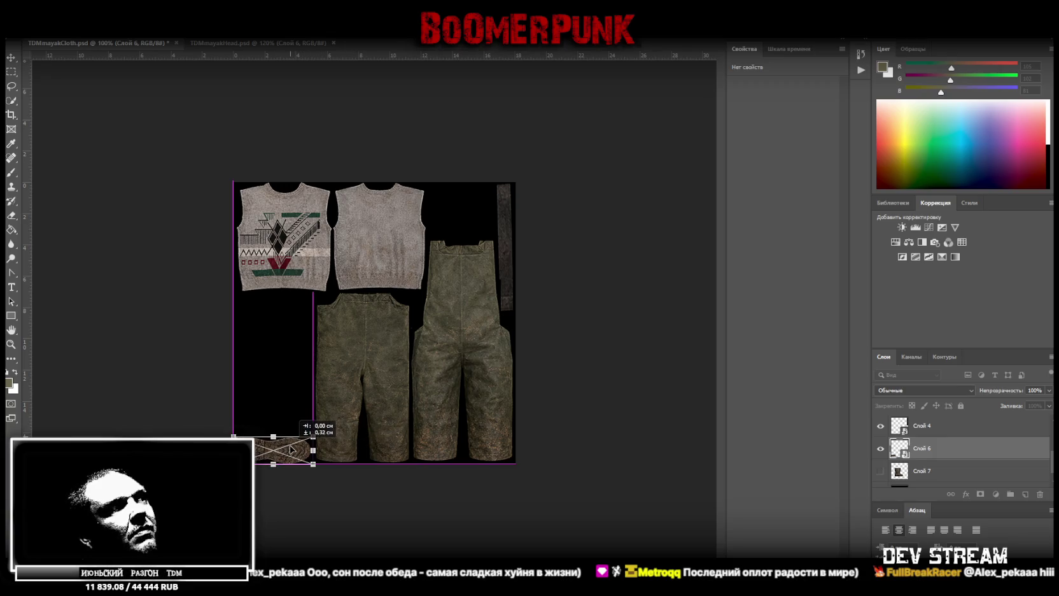
key(Return)
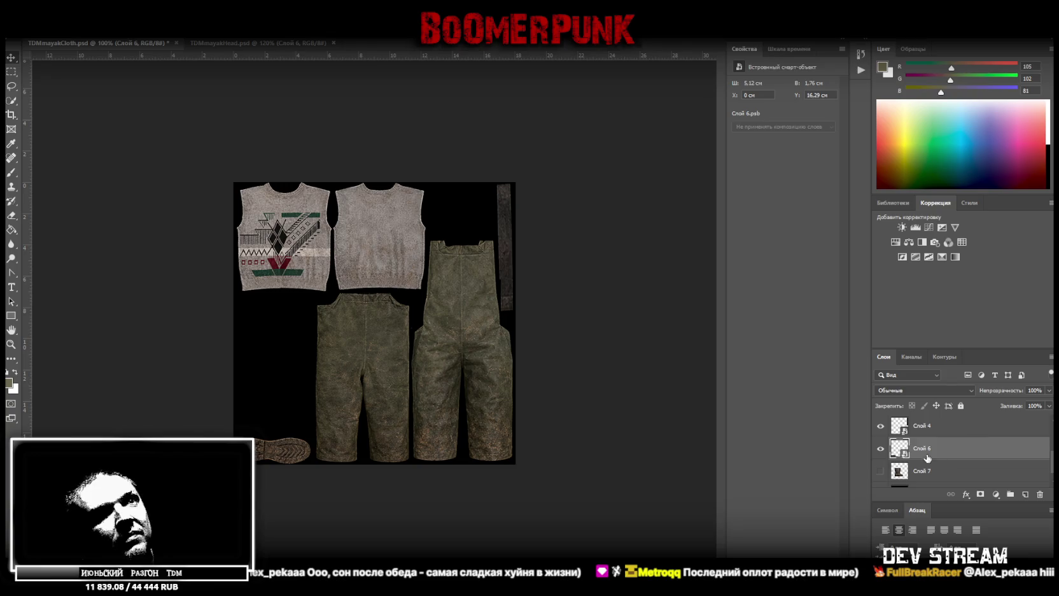
- Show Слой 7 as a smart object and shrink the boot to stand just above the sole
click(880, 471)
right_click(920, 474)
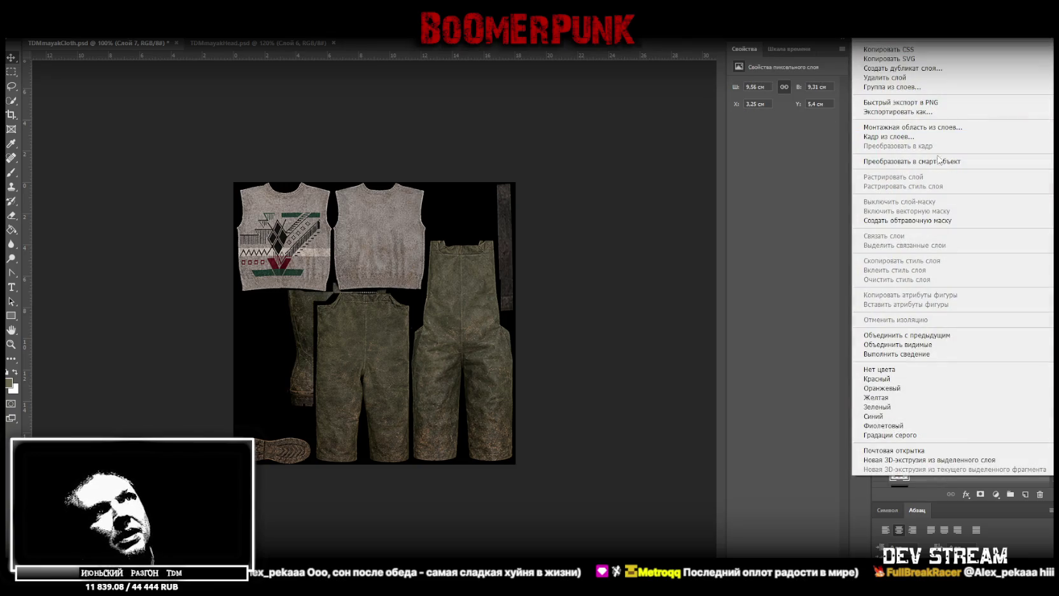
click(912, 161)
key(ctrl+t)
drag(286, 315, 245, 338)
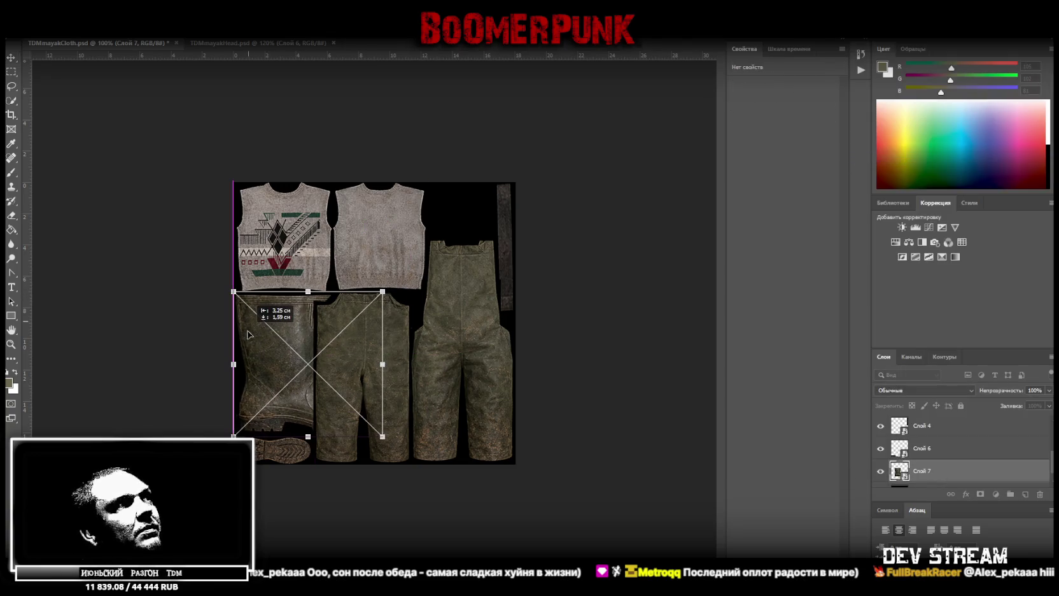
mouse_move(380, 363)
mouse_down()
mouse_move(312, 363)
mouse_move(281, 400)
mouse_up()
key(Return)
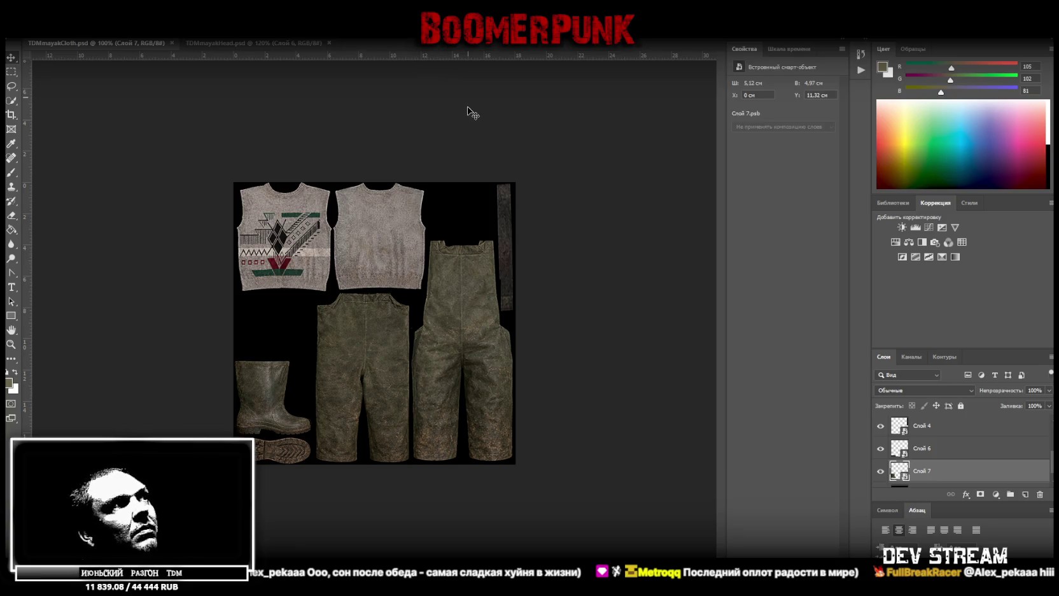
- Move the strap Слой 4 between the boot and trousers and shorten it
right_click(504, 222)
click(517, 227)
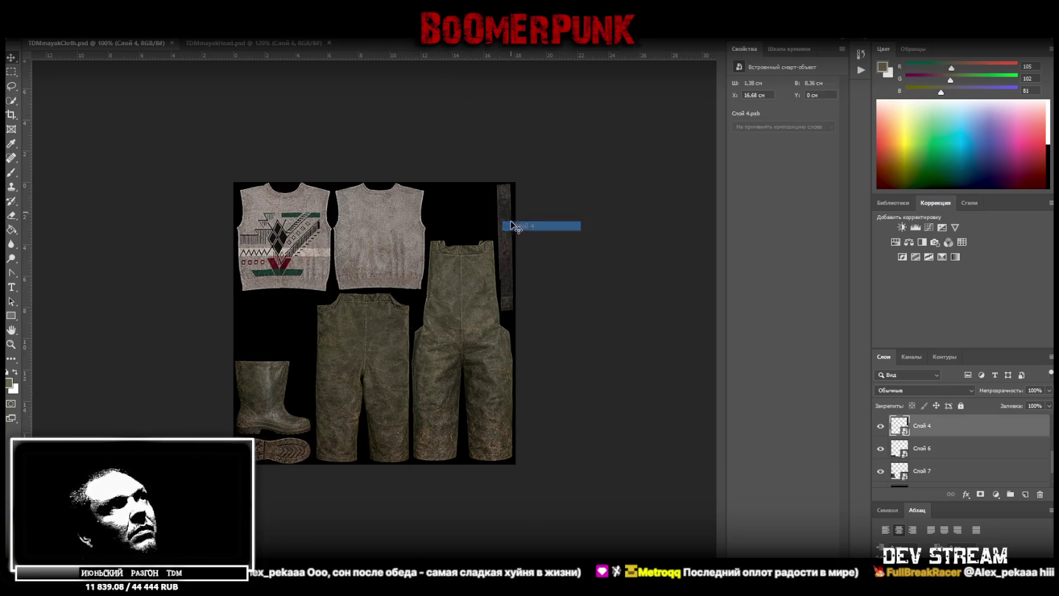
drag(511, 213, 289, 316)
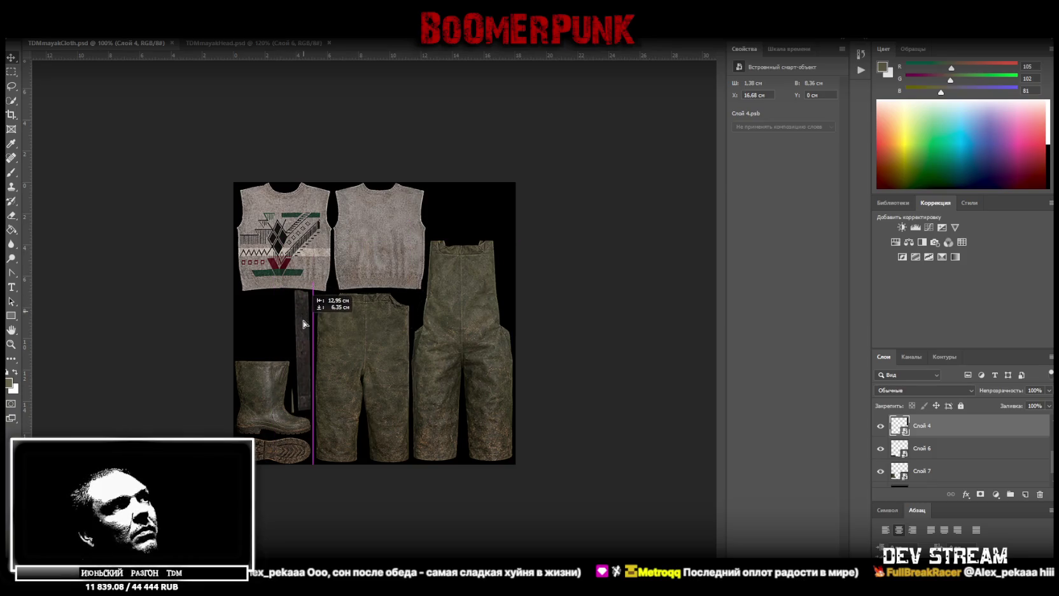
drag(288, 316, 301, 292)
key(ctrl+t)
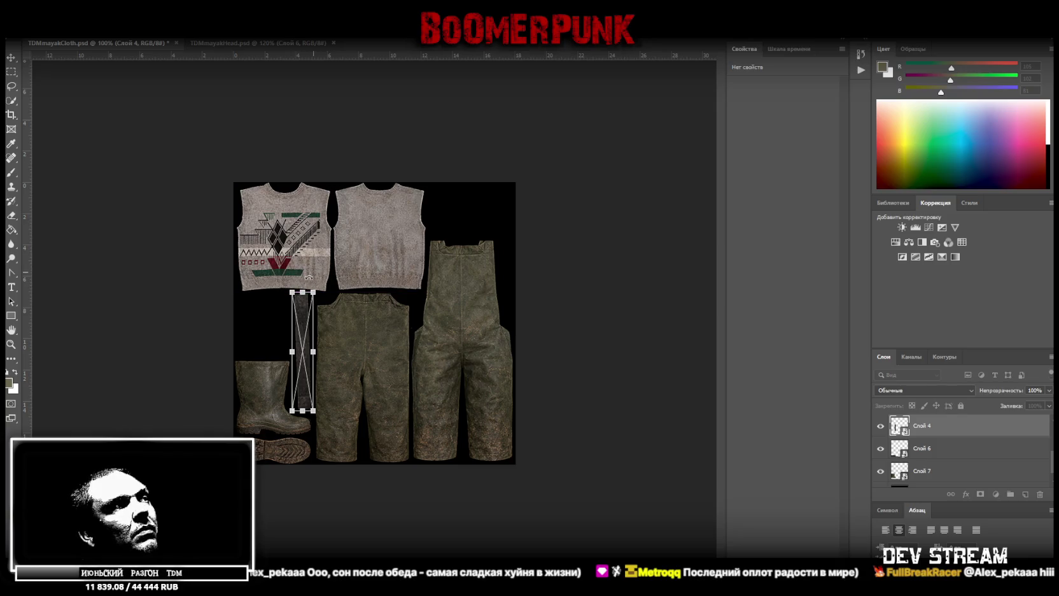
key(Return)
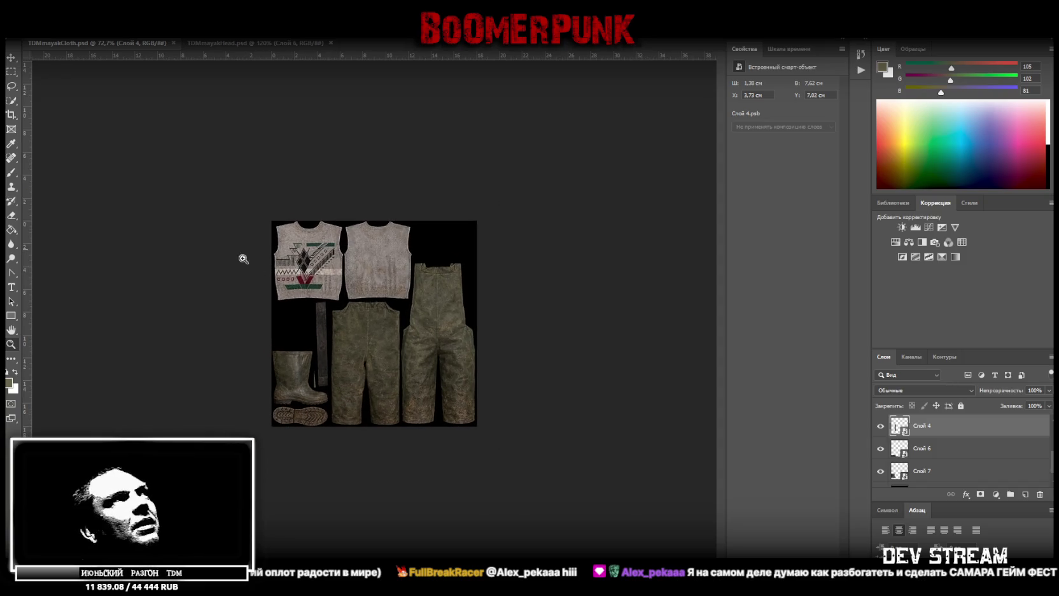
drag(161, 285, 195, 286)
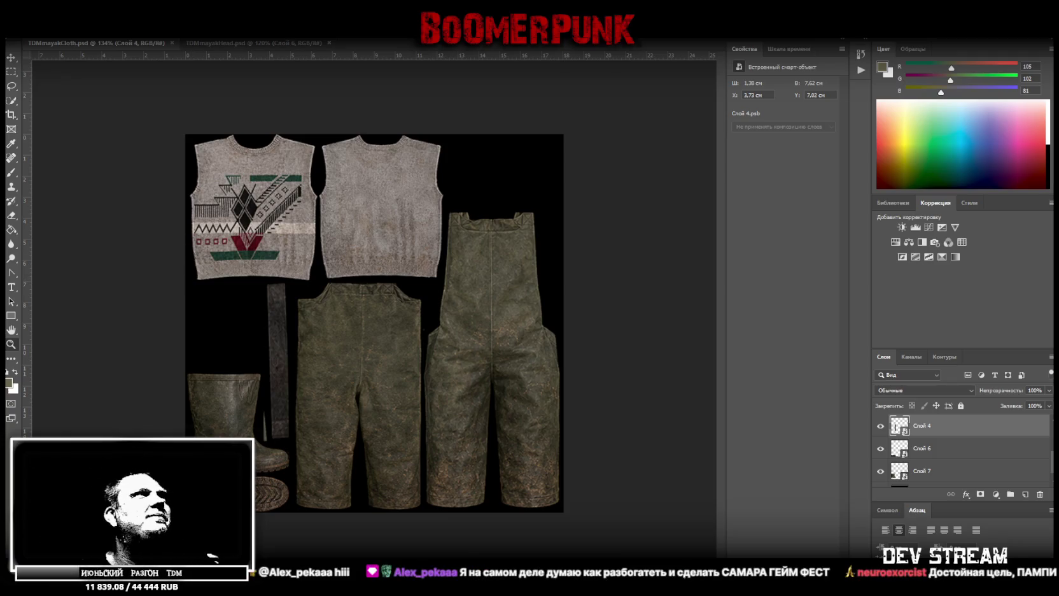
- Save the clothing texture as a new file and switch to the TDMmayakHead.psd document
click(29, 30)
click(70, 130)
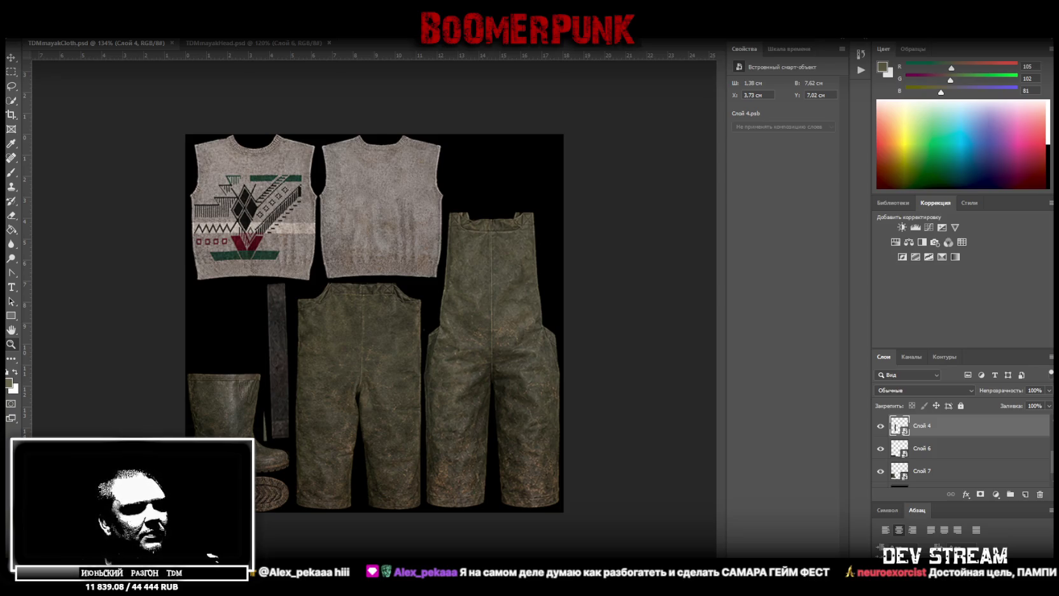
click(645, 184)
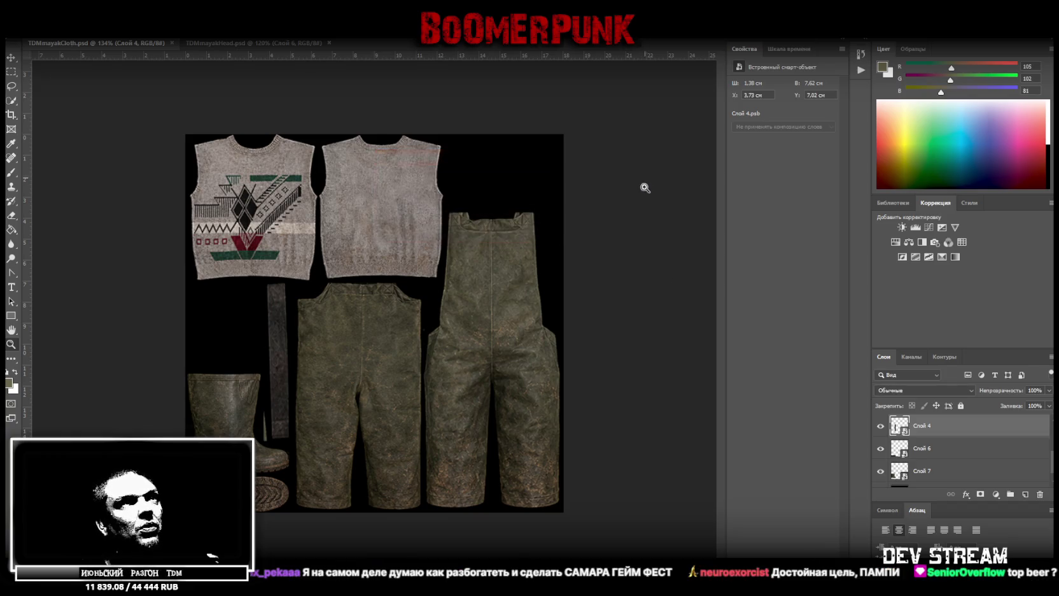
key(ctrl+Tab)
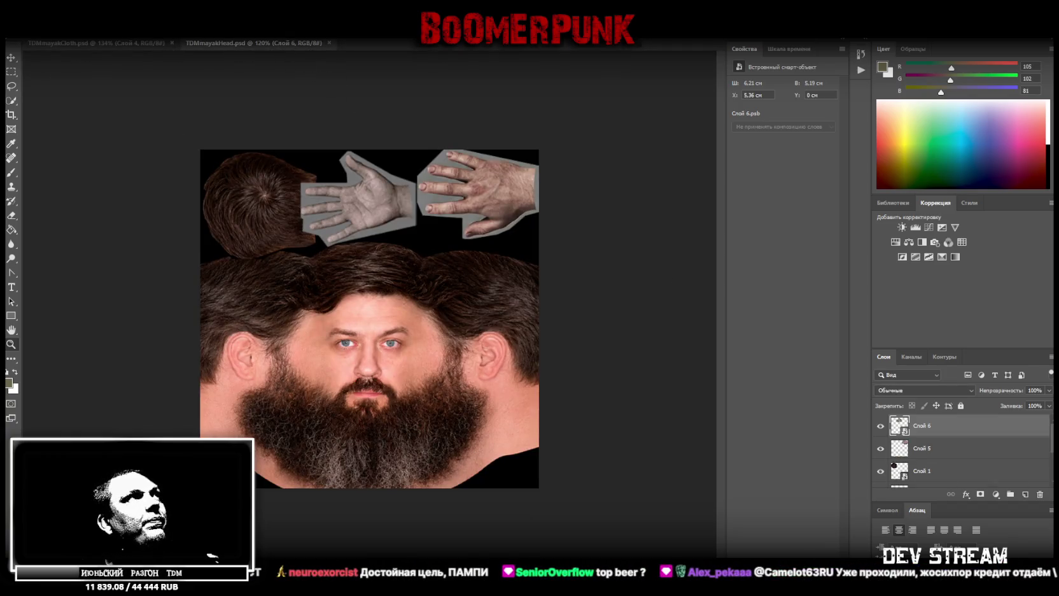
- Save the head and hands texture as a PNG, then switch to Blockbench
key(alt+f)
click(84, 131)
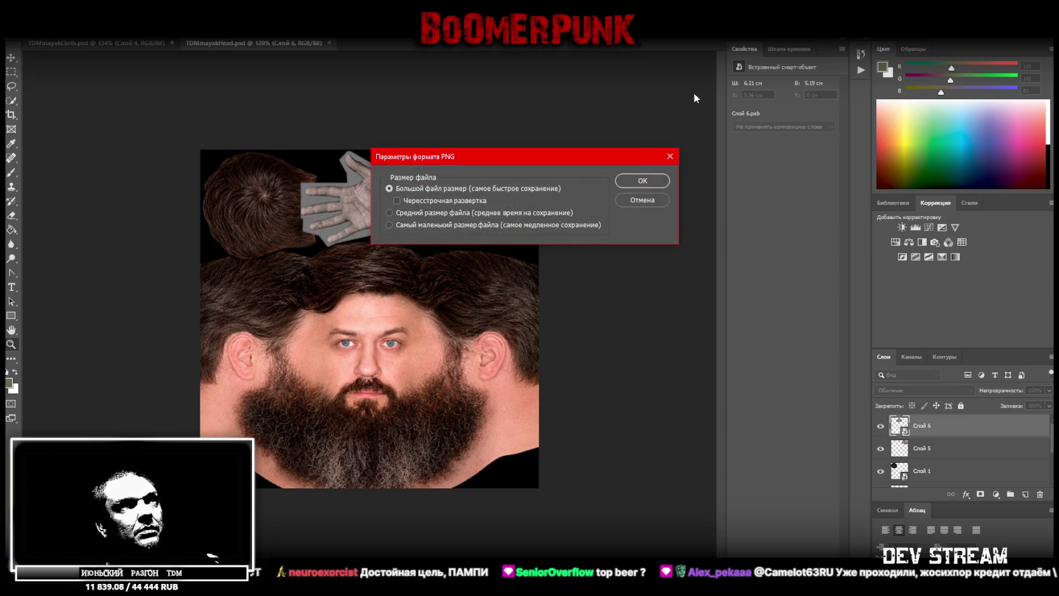
click(634, 186)
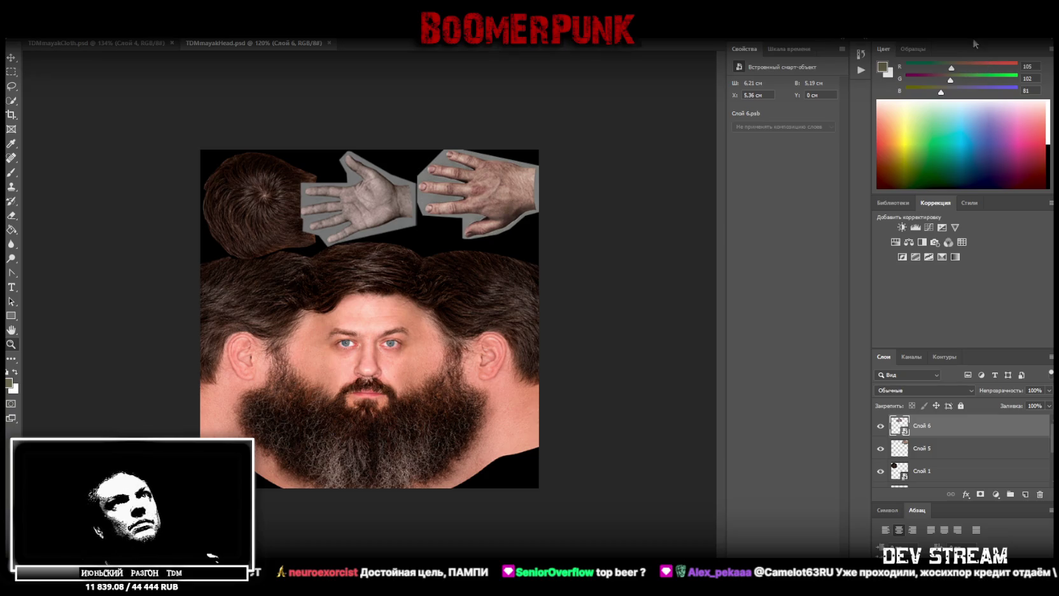
key(alt+Tab)
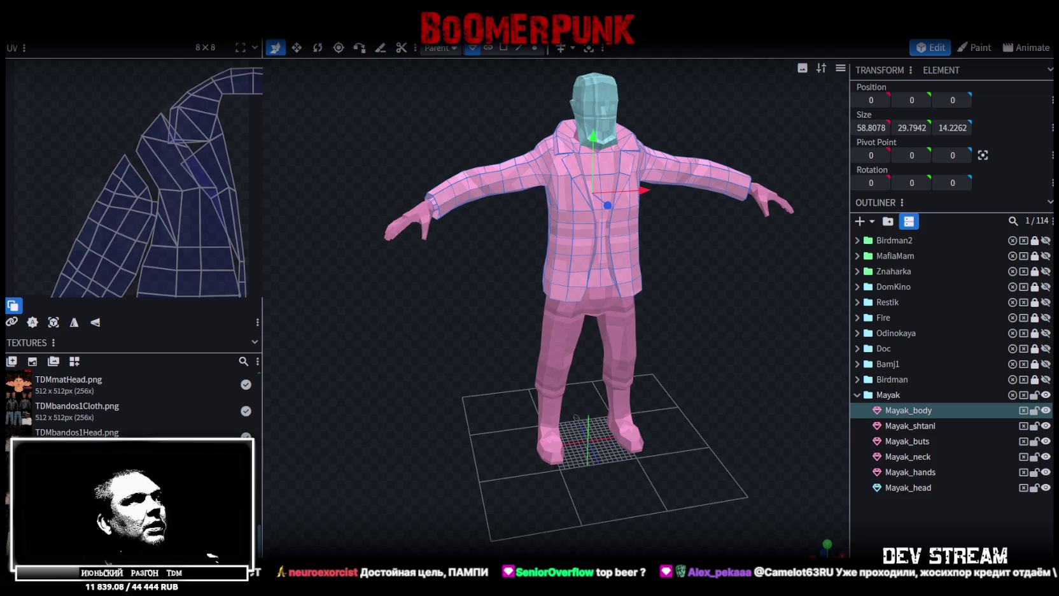
- Minimise Blockbench and then Photoshop so only the bare desktop shows
key(super+d)
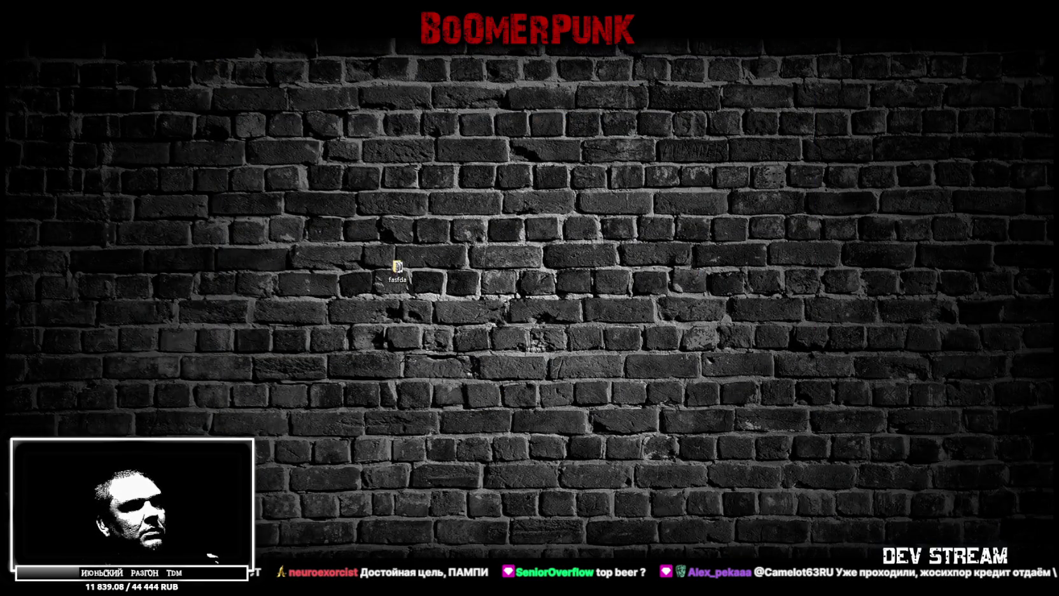
key(alt+Tab)
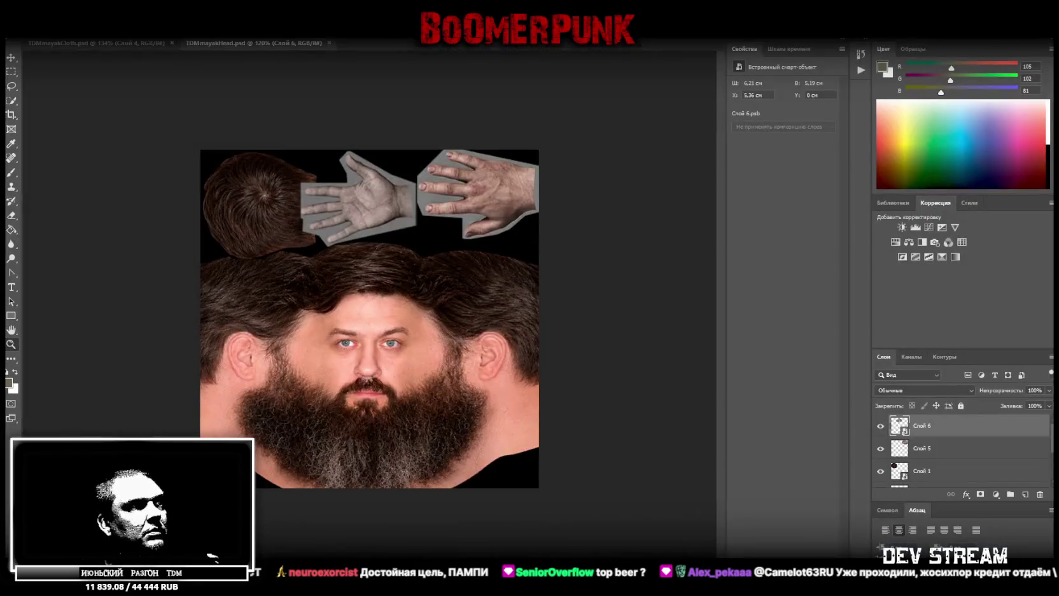
key(super+d)
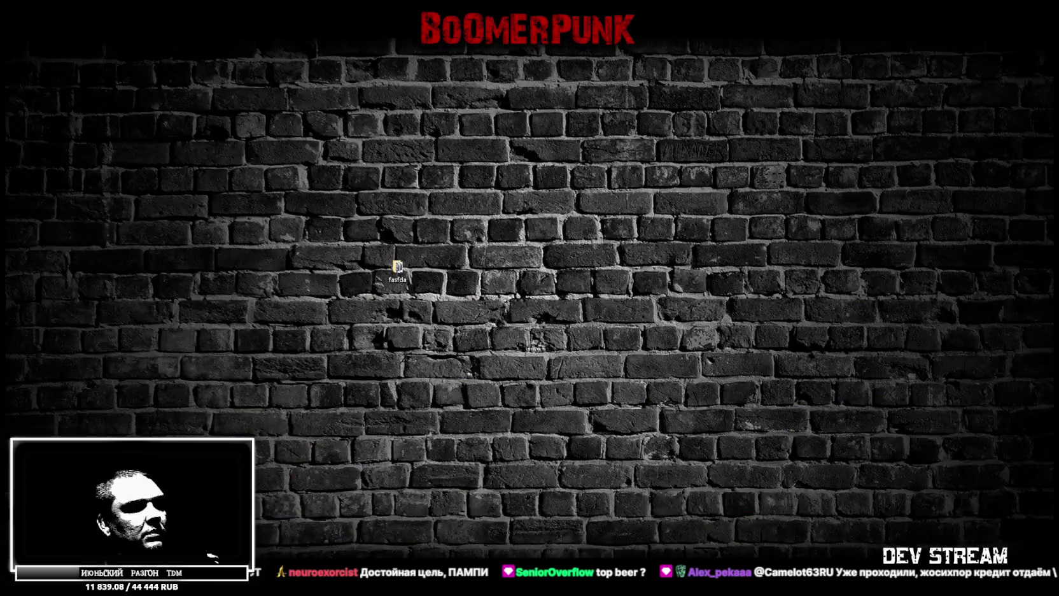